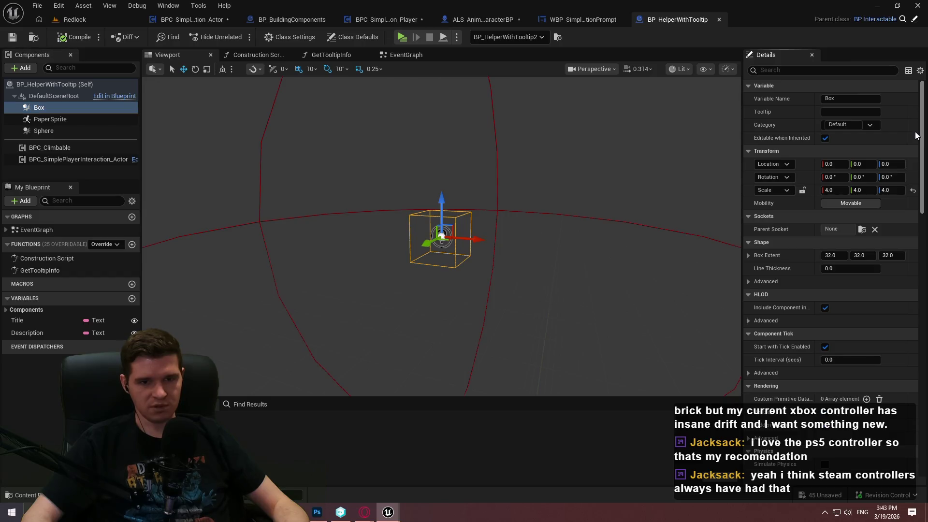
# Compare the PaperSprite and Box components' collision settings in BP_HelperWithTooltip.
pyautogui.scroll(-5, 922, 159)
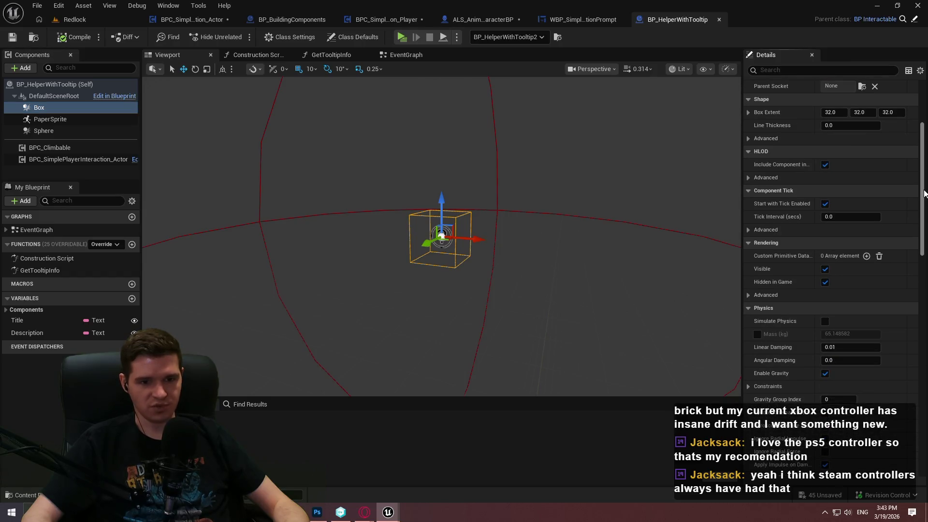
pyautogui.moveTo(924, 195); pyautogui.dragTo(924, 306)
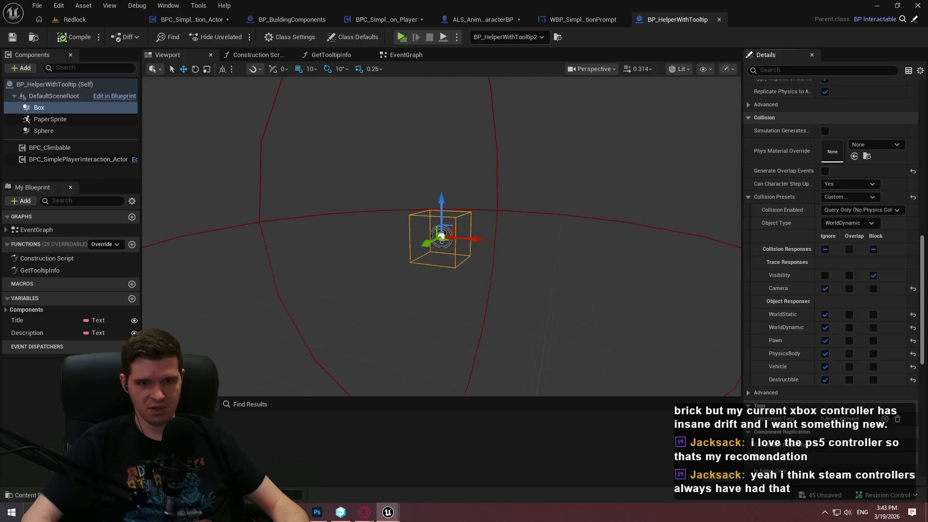
pyautogui.scroll(2, 831, 218)
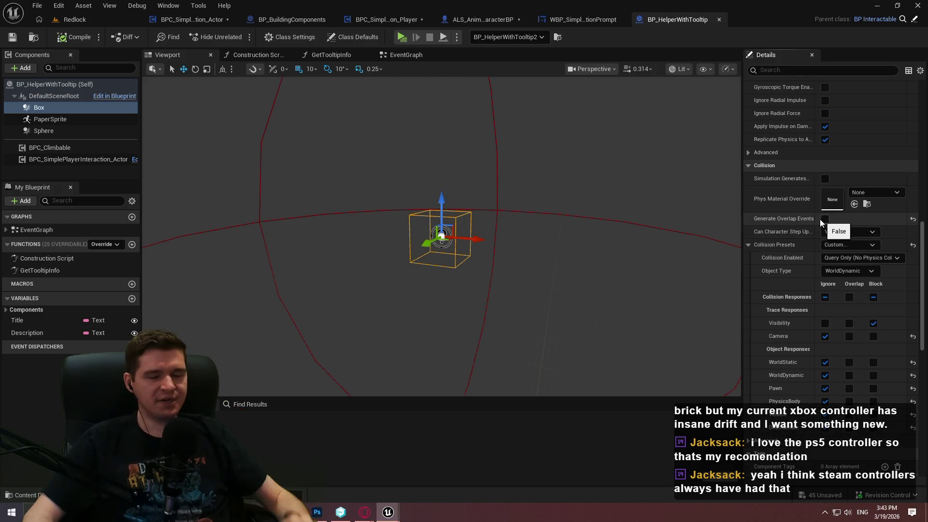
pyautogui.click(111, 118)
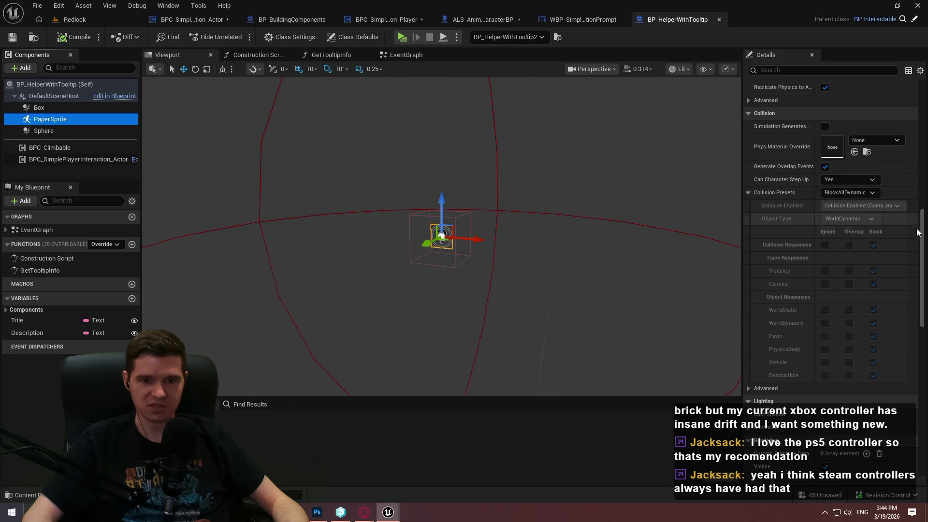
pyautogui.moveTo(922, 222); pyautogui.dragTo(914, 40)
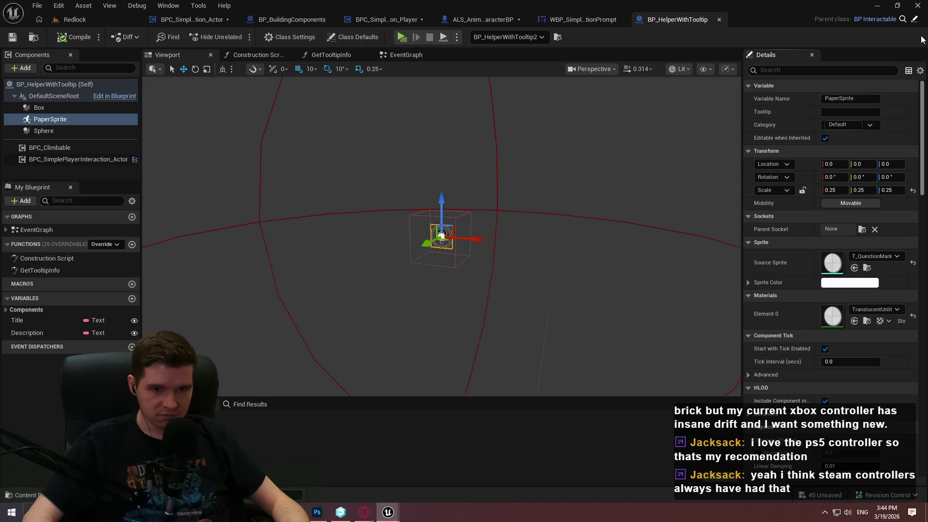
pyautogui.scroll(-10, 831, 290)
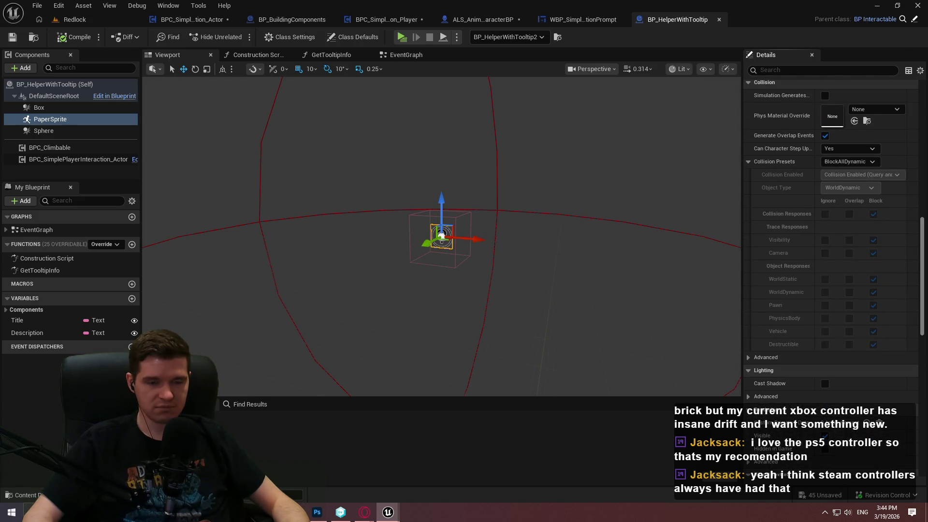
pyautogui.scroll(2, 831, 242)
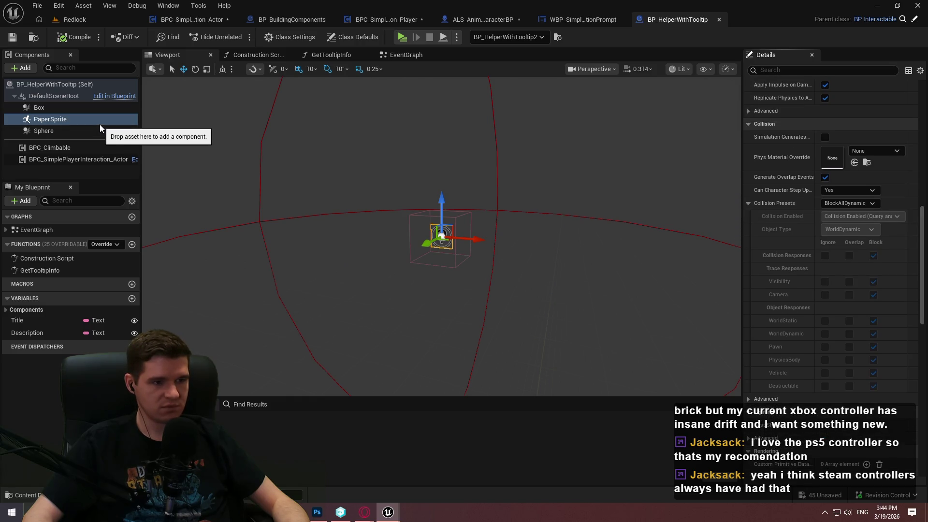
pyautogui.click(82, 108)
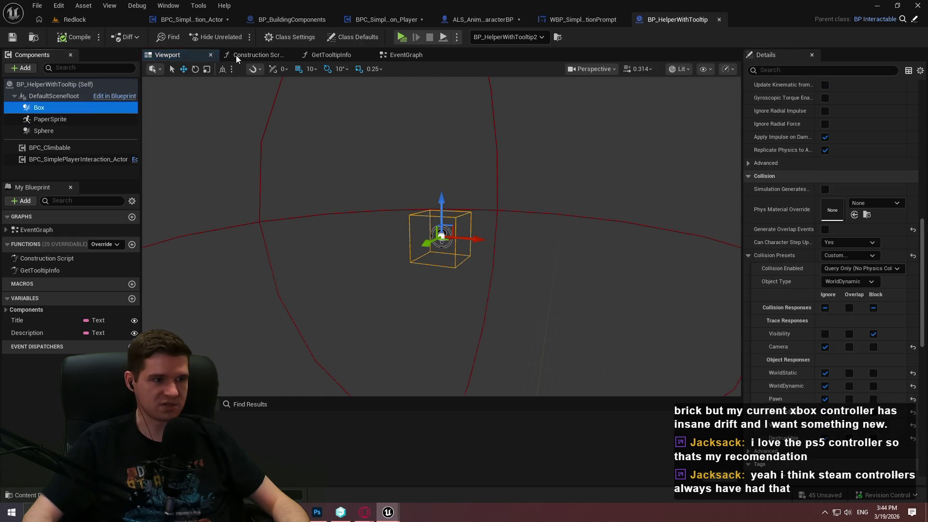
# Delete the Box component from BP_HelperWithTooltip and switch back to the Redlock level.
pyautogui.click(402, 55)
pyautogui.scroll(2, 237, 188)
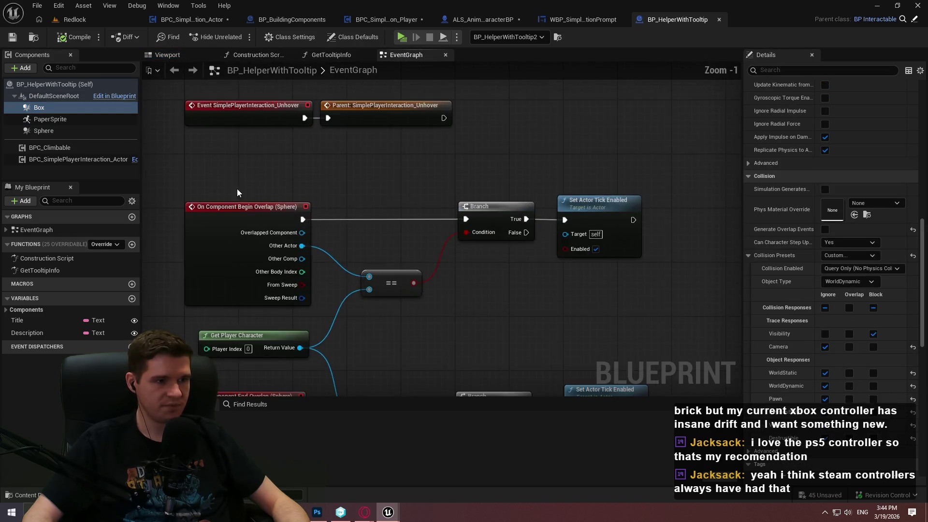
pyautogui.scroll(-1, 396, 145)
pyautogui.scroll(3, 396, 145)
pyautogui.scroll(-1, 235, 314)
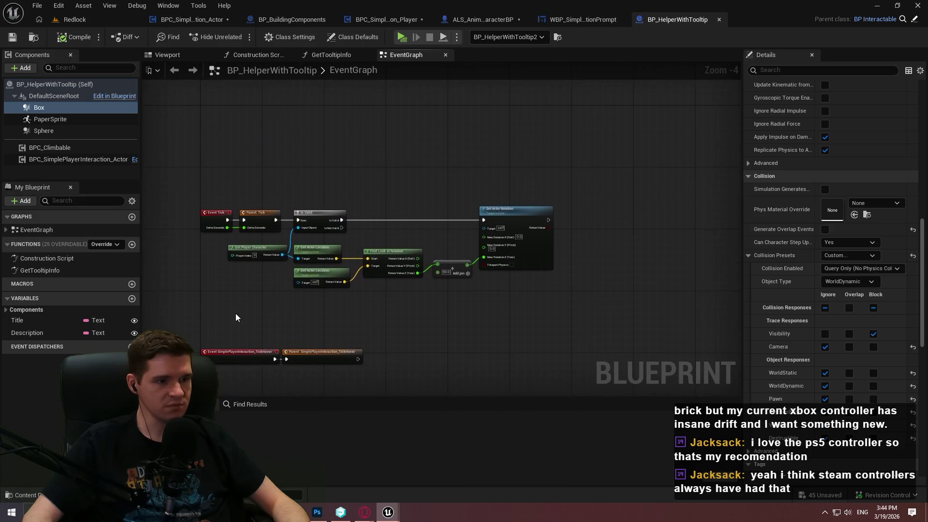
pyautogui.moveTo(257, 219)
pyautogui.mouseDown()
pyautogui.moveTo(284, 126)
pyautogui.moveTo(271, 387)
pyautogui.mouseUp()
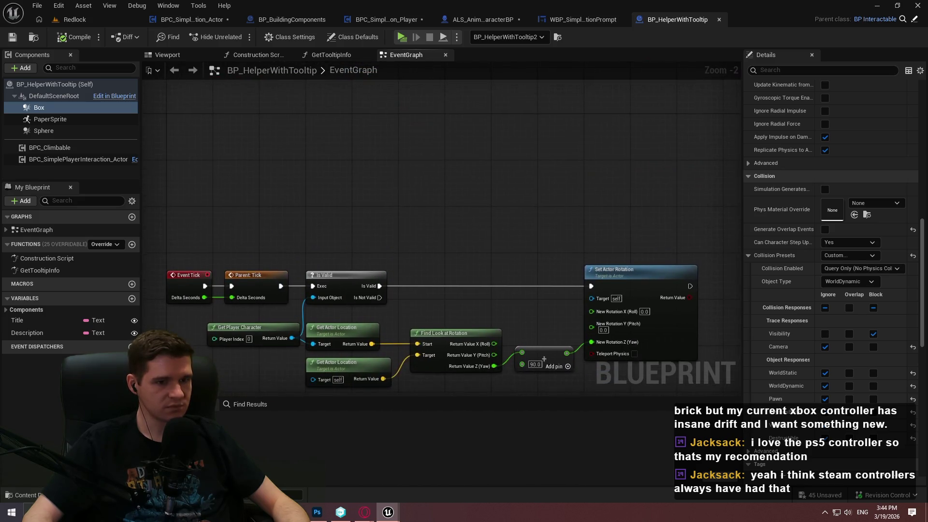
pyautogui.click(80, 122)
pyautogui.click(77, 108)
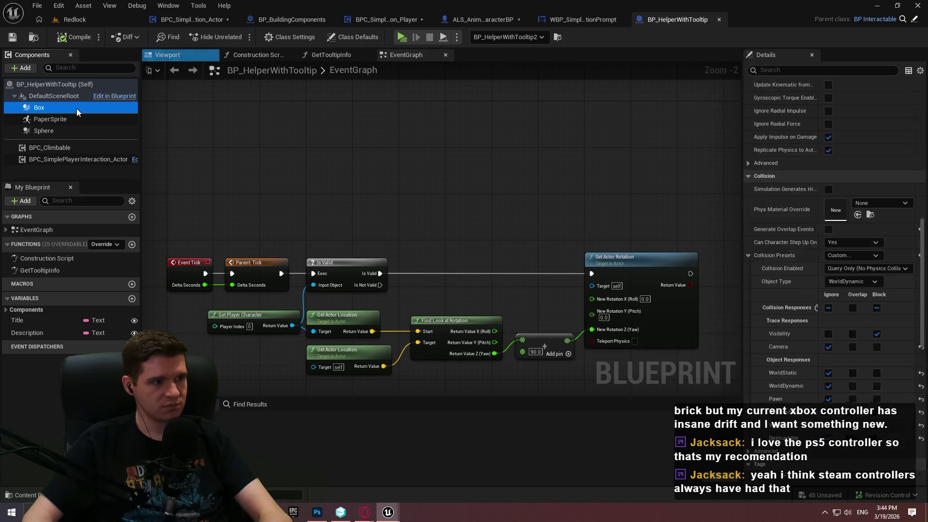
pyautogui.press('Delete')
pyautogui.click(75, 19)
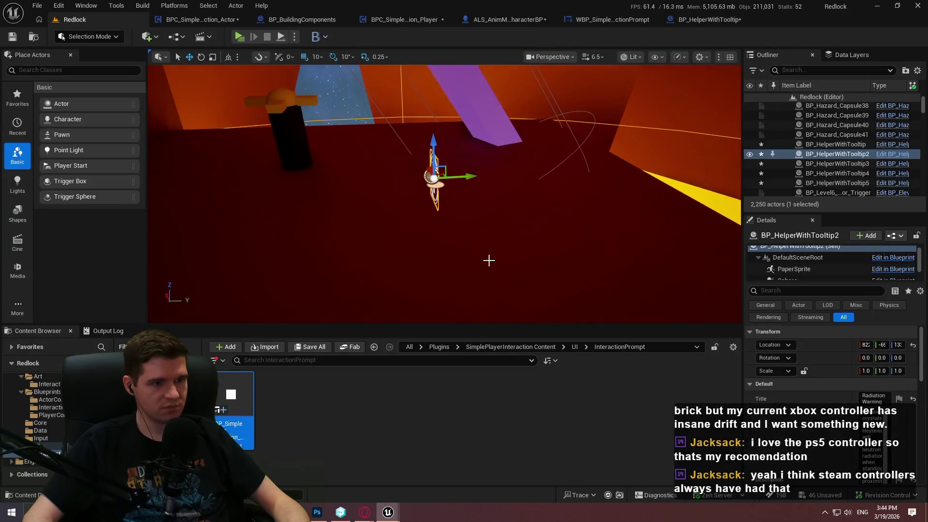
# Playtest Redlock with Play From Here on a floor spot, then return to BP_HelperWithTooltip.
pyautogui.rightClick(488, 259)
pyautogui.click(556, 494)
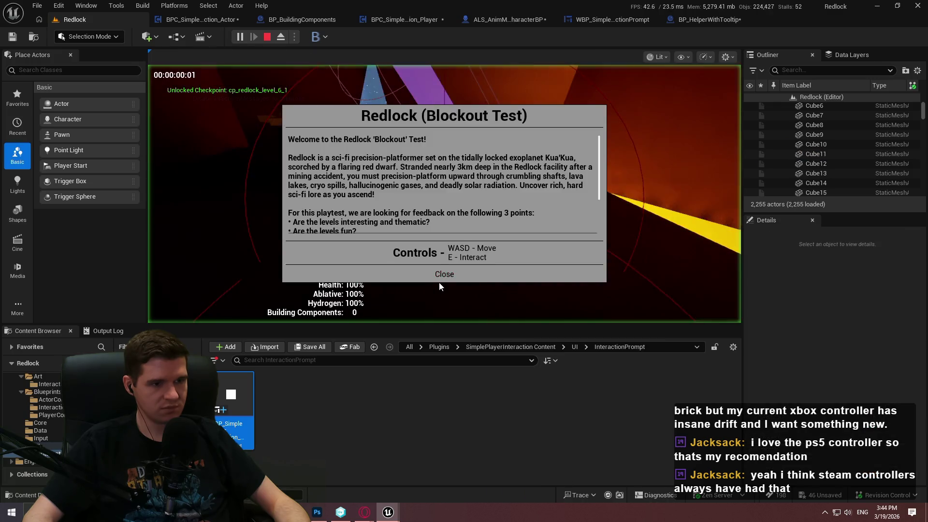
pyautogui.click(439, 278)
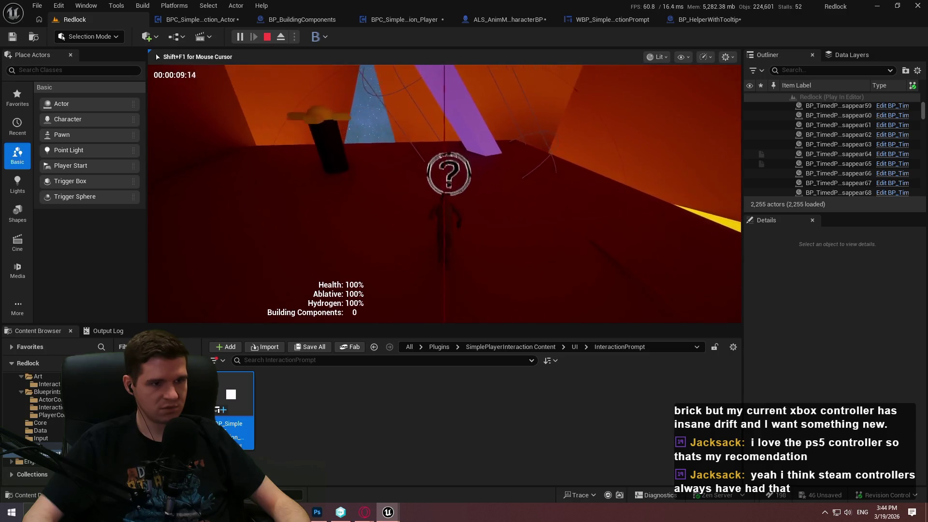
pyautogui.press('Escape')
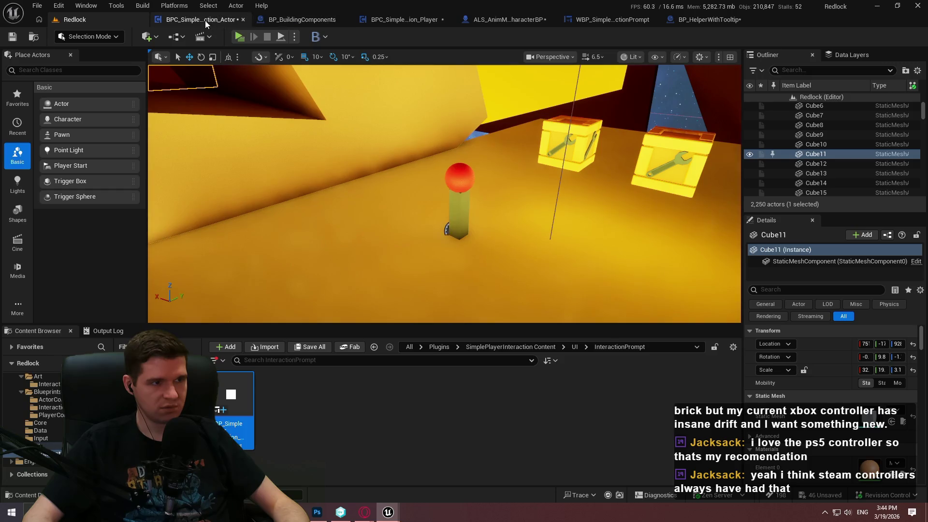
pyautogui.click(732, 17)
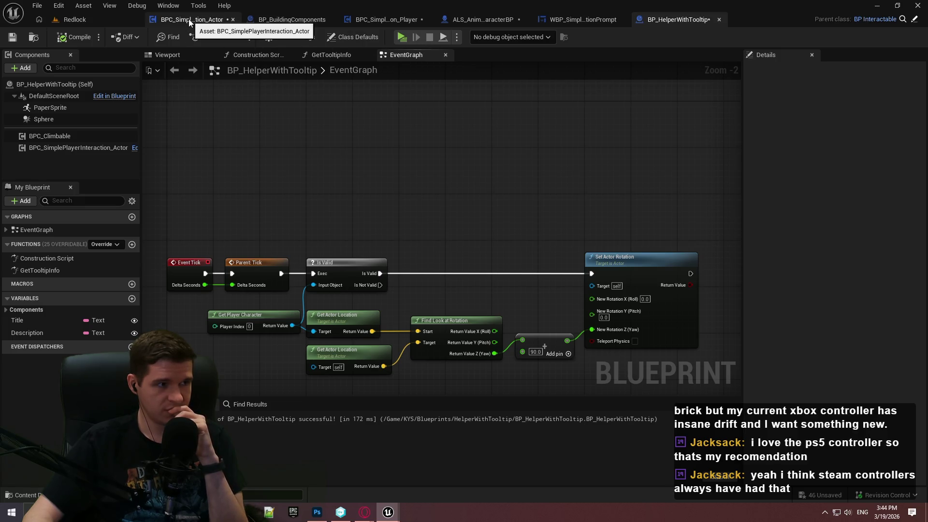
# Undo twice to restore the deleted Box component and inspect its collision.
pyautogui.hotkey('ctrl', 'z')
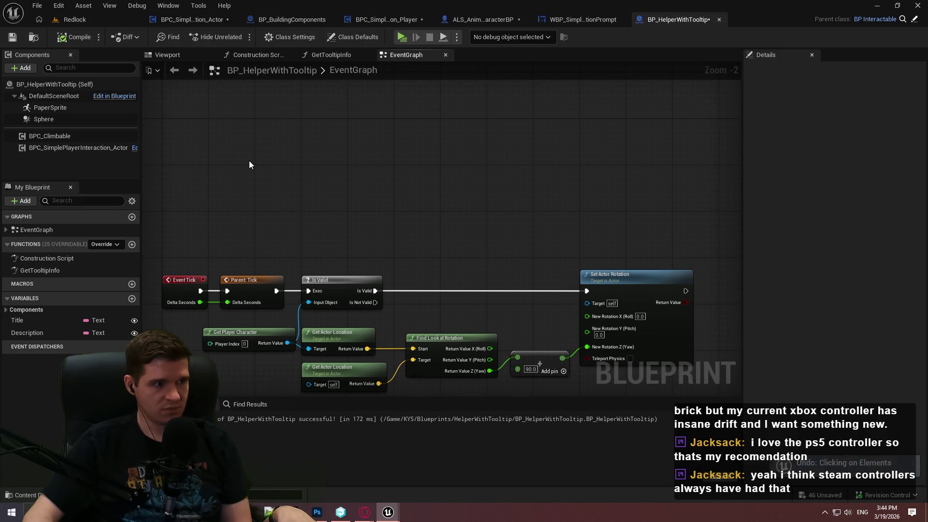
pyautogui.hotkey('ctrl', 'z')
pyautogui.click(94, 117)
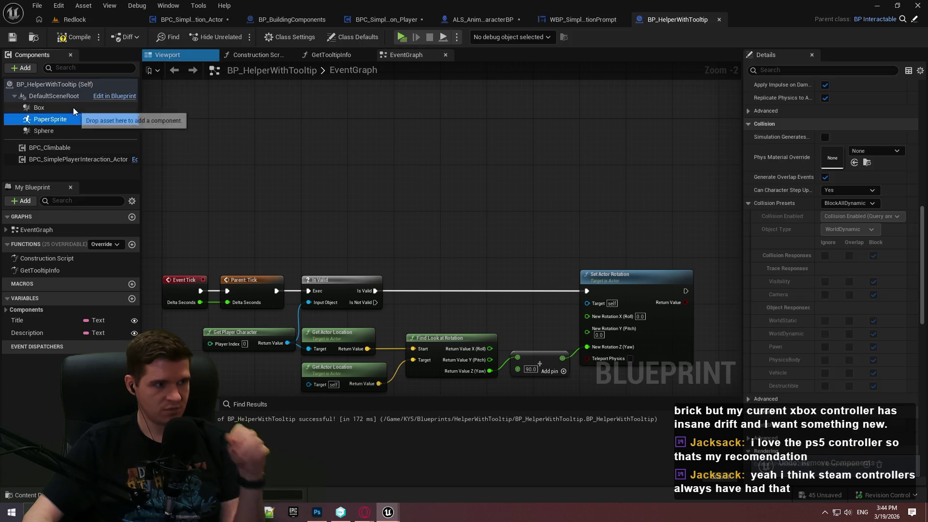
pyautogui.click(74, 107)
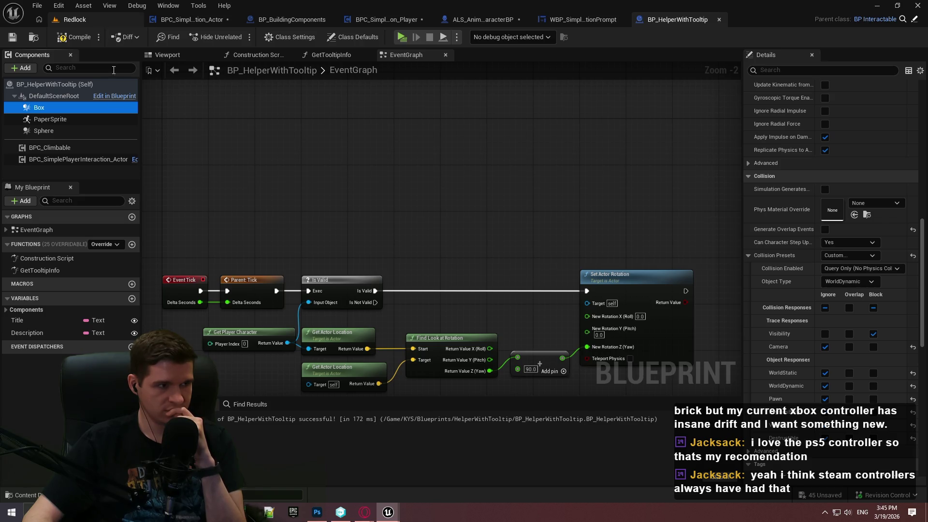
# Compare the Sphere and PaperSprite collision presets, then go to BPC_SimplePlayerInteraction_Actor.
pyautogui.click(86, 129)
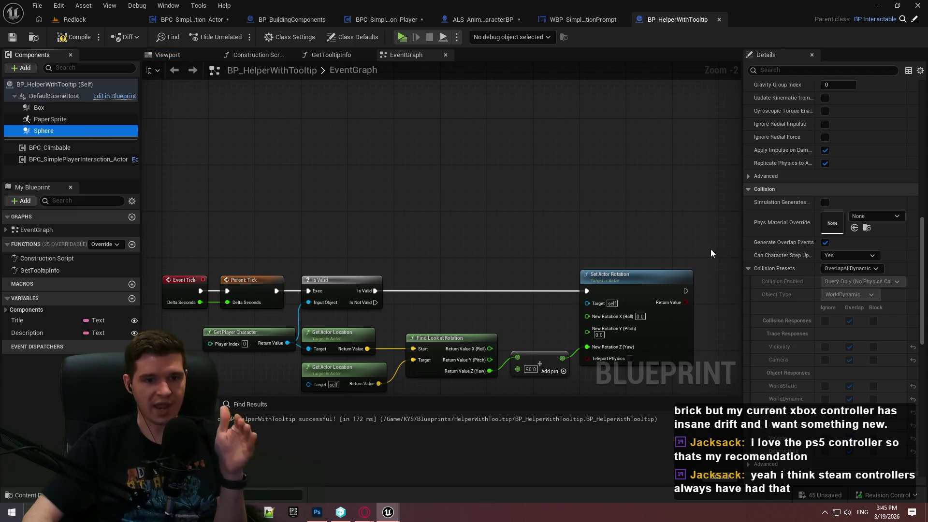
pyautogui.click(43, 123)
pyautogui.click(54, 129)
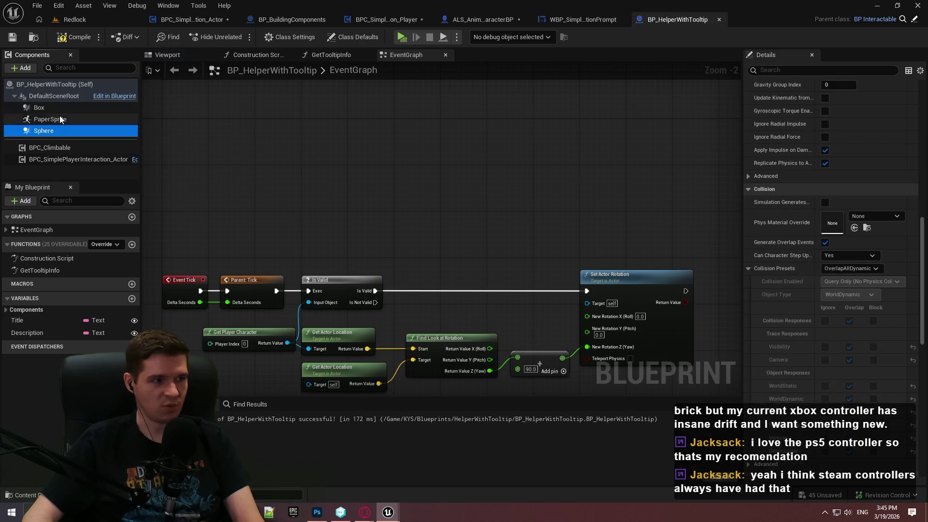
pyautogui.click(59, 118)
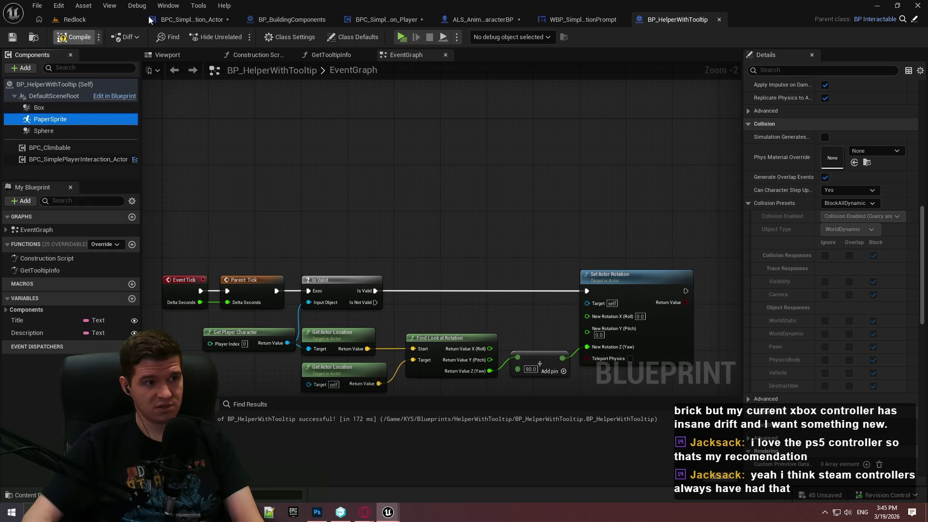
pyautogui.click(172, 19)
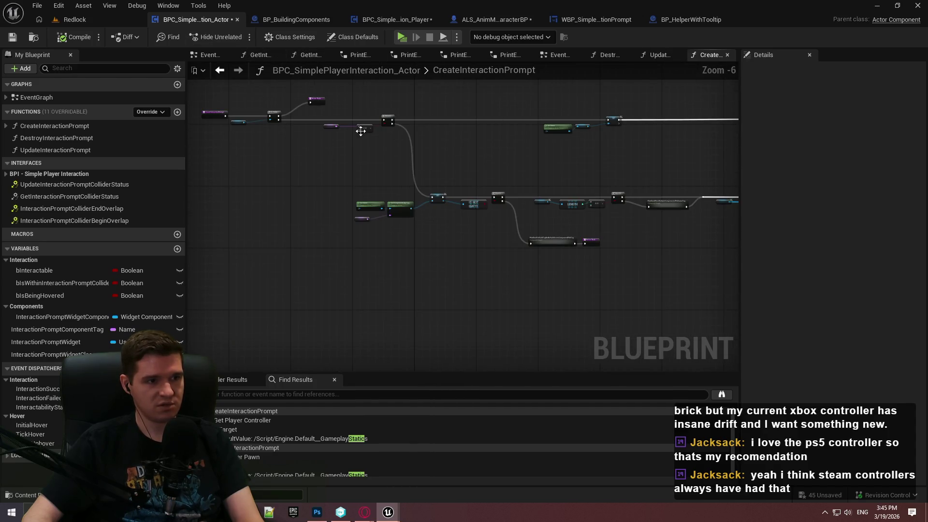
# Frame BP_HelperWithTooltip2 in the Redlock level, then return to the BPC blueprint.
pyautogui.click(75, 19)
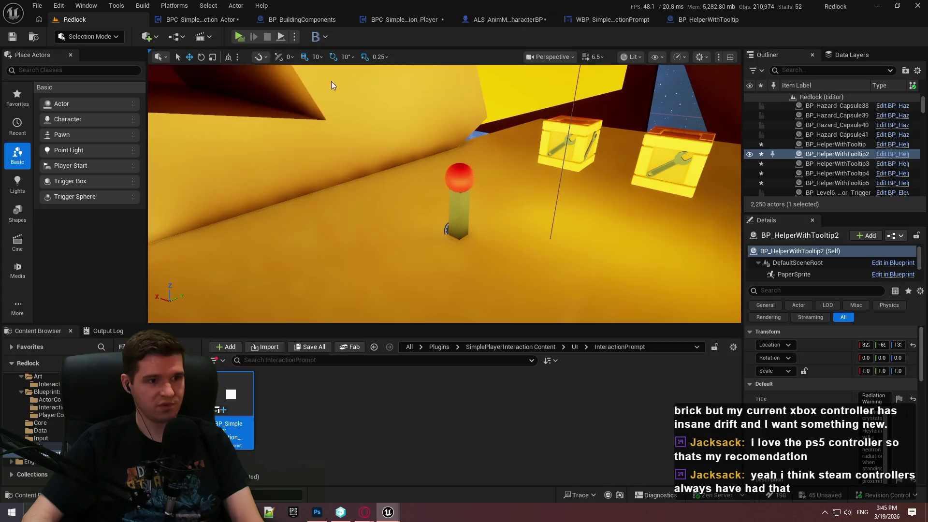
pyautogui.press('f')
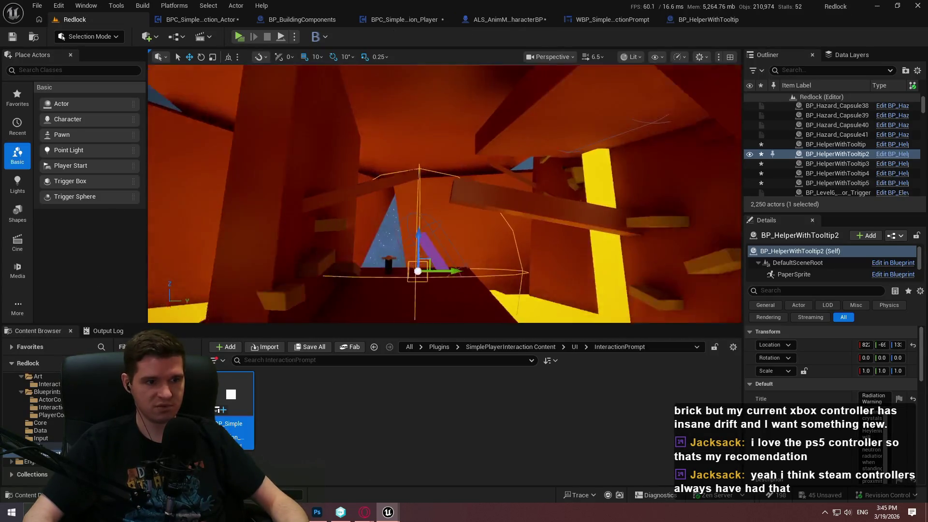
pyautogui.click(190, 22)
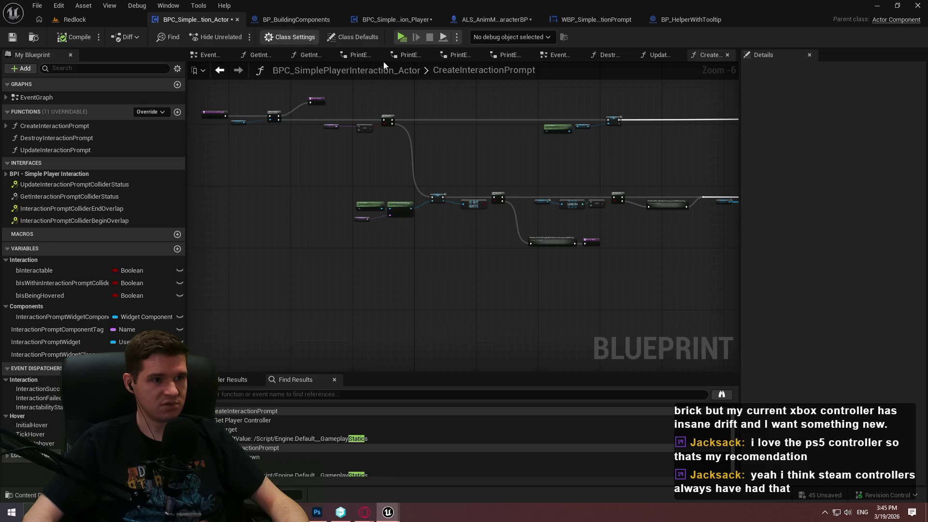
# Set the debug object to the BP_HelperWithTooltip2 instance and view the EventGraph.
pyautogui.click(513, 36)
pyautogui.scroll(-3, 646, 123)
pyautogui.scroll(-4, 646, 131)
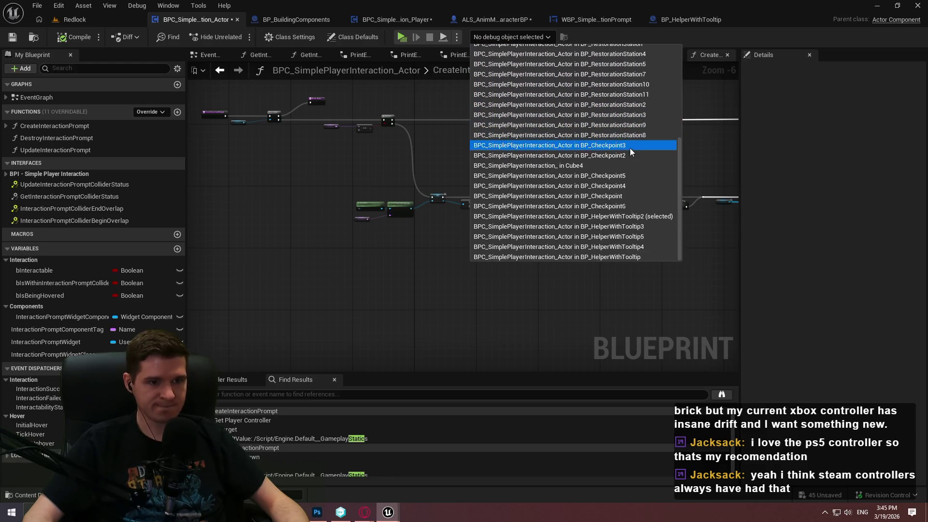
pyautogui.click(635, 216)
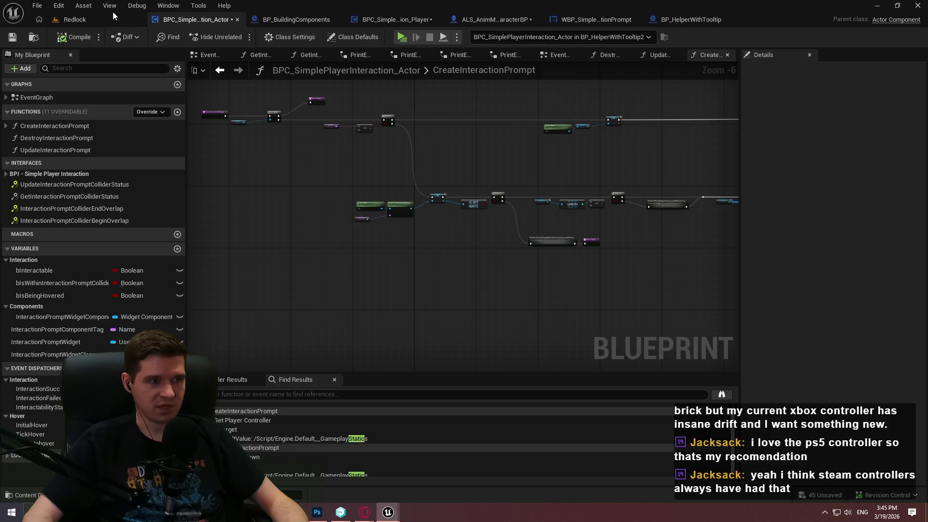
pyautogui.click(557, 54)
pyautogui.scroll(-3, 562, 283)
pyautogui.scroll(3, 477, 193)
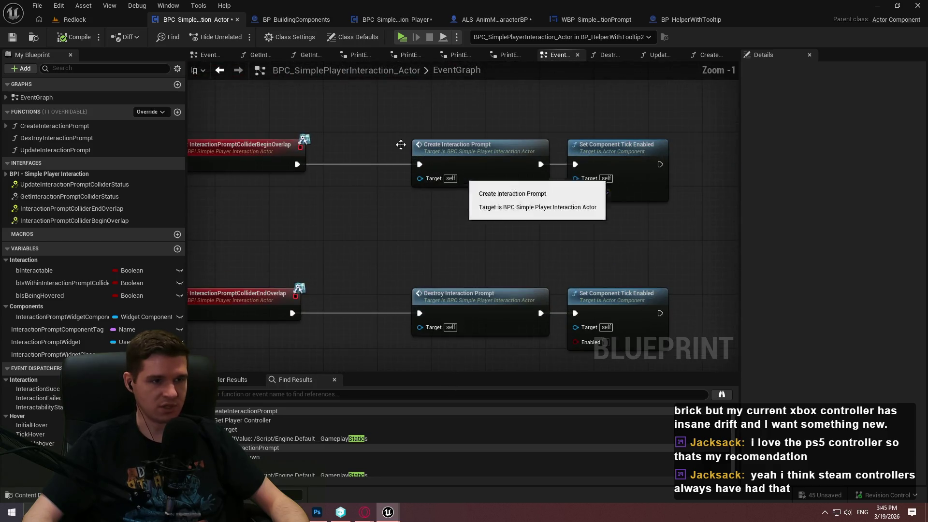
# Run and stop a standalone level preview, then open the CreateInteractionPrompt function graph.
pyautogui.click(405, 42)
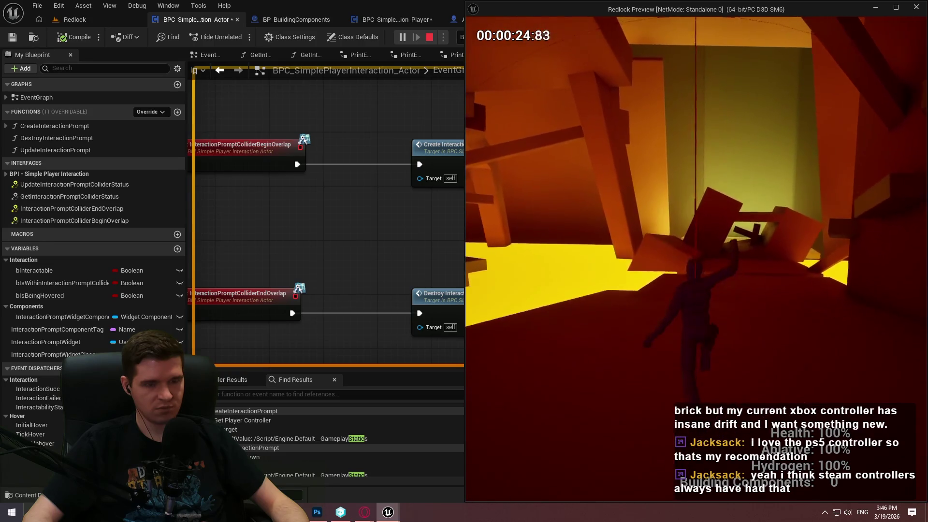
pyautogui.press('Escape')
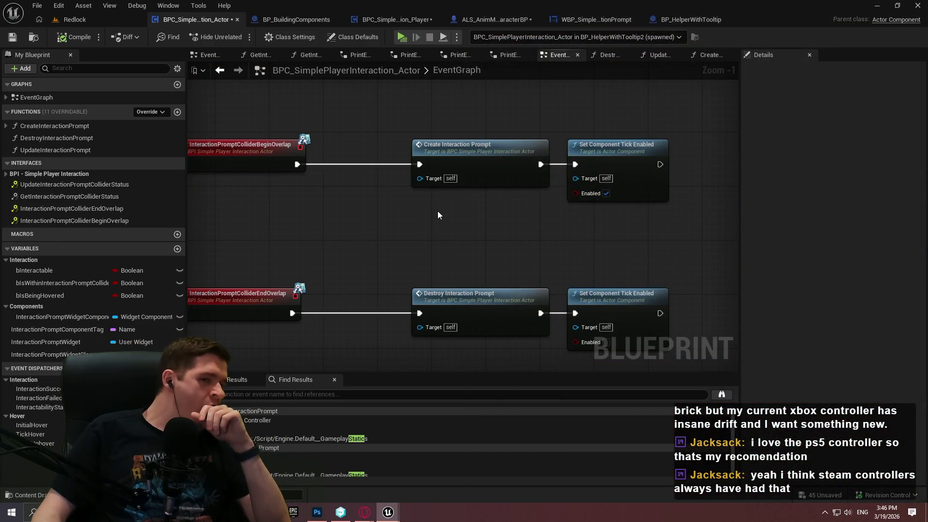
pyautogui.doubleClick(466, 167)
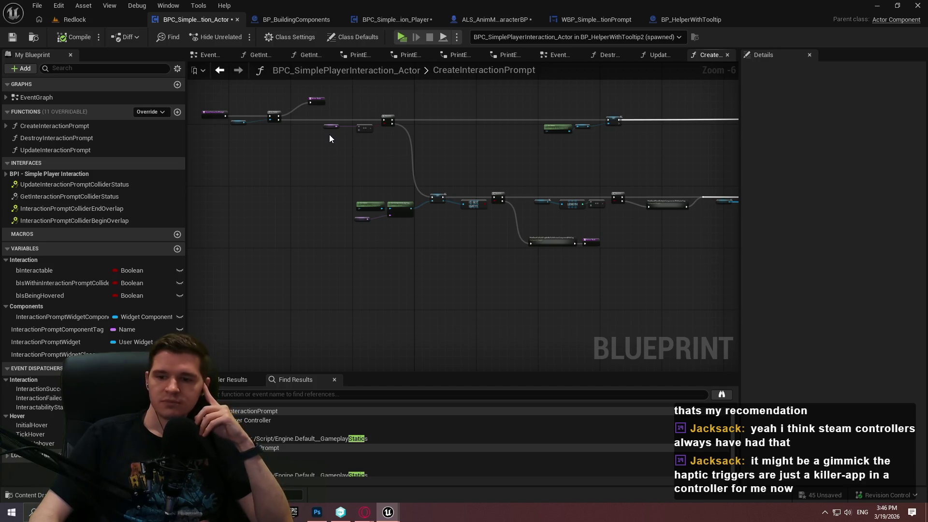
# Search the graph's node actions for 'haptictrigger', then close the list without adding a node.
pyautogui.scroll(2, 329, 135)
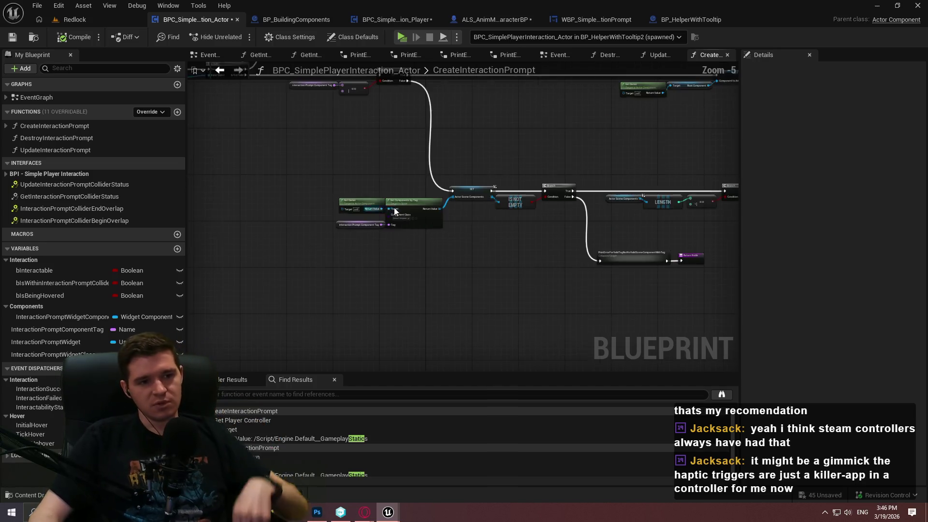
pyautogui.scroll(2, 483, 284)
pyautogui.moveTo(471, 258); pyautogui.dragTo(401, 189)
pyautogui.rightClick(401, 190)
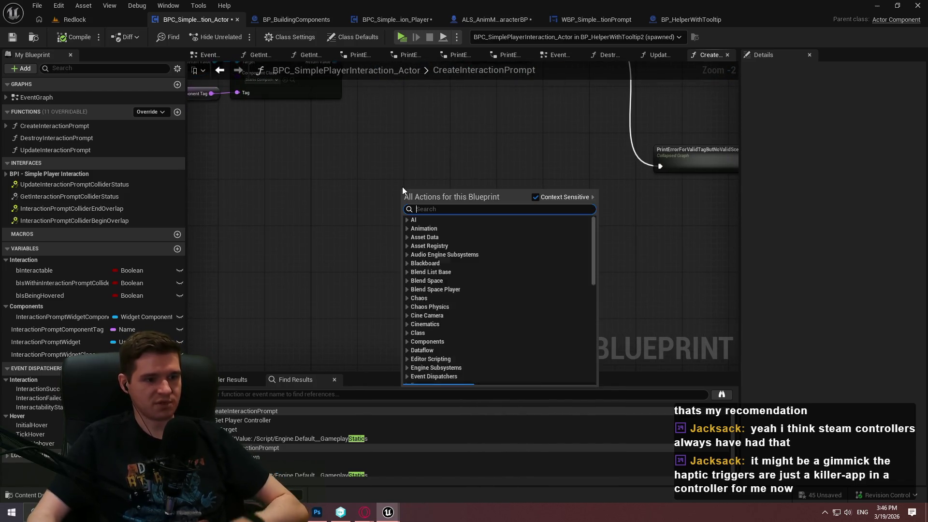
pyautogui.write('haptic')
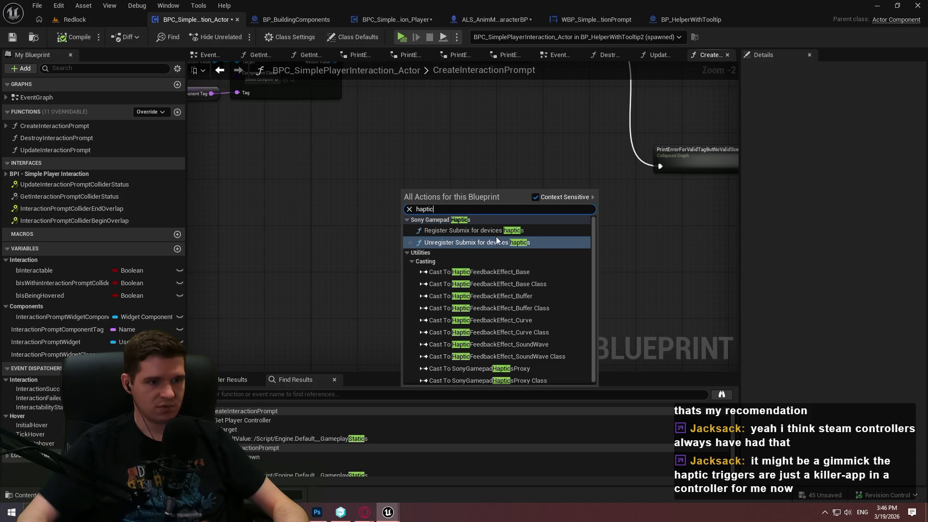
pyautogui.write('trigger')
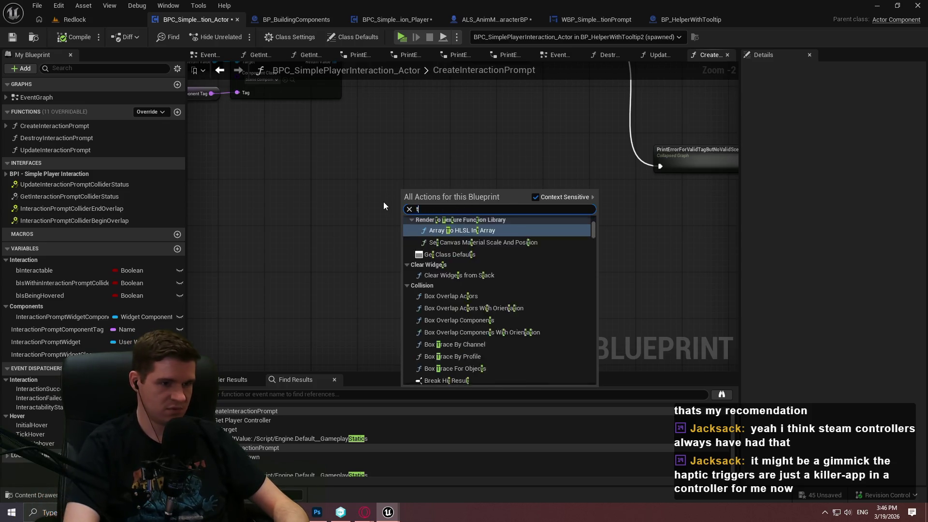
pyautogui.moveTo(596, 358); pyautogui.dragTo(608, 221)
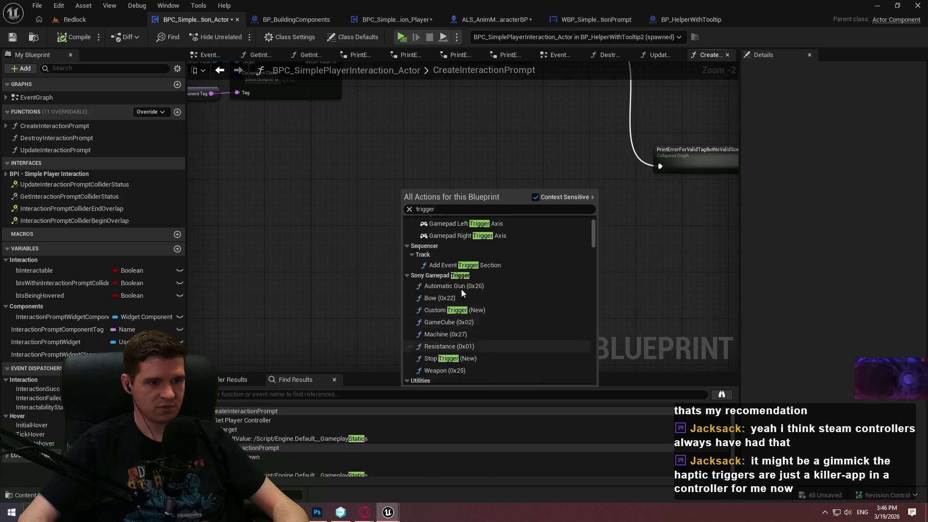
pyautogui.scroll(-2, 456, 307)
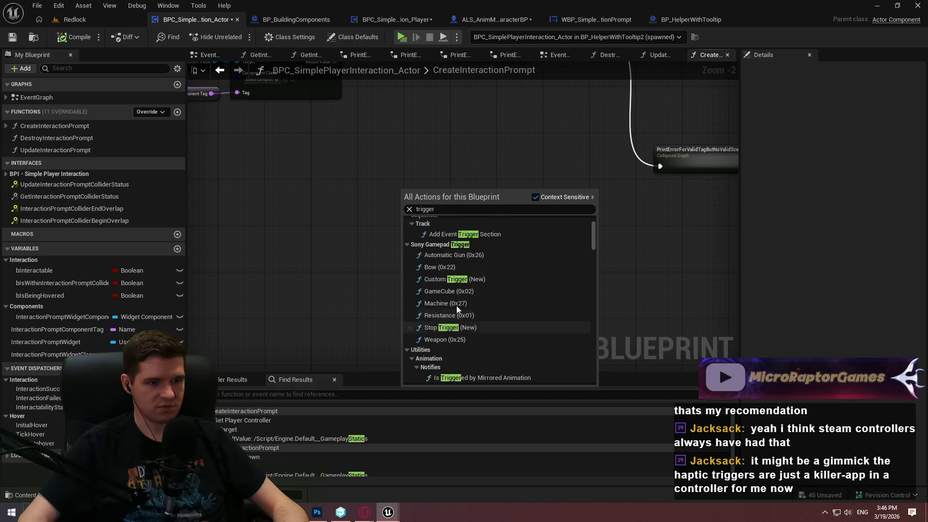
pyautogui.click(353, 235)
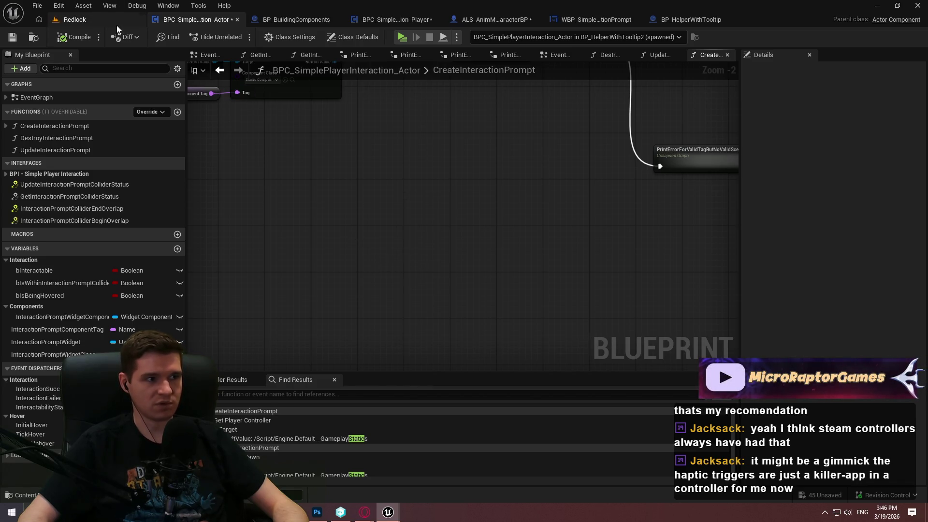
# Fly around the helper actor in Redlock, then open BPC_SimplePlayerInteraction_Player's OnBeginOverlap function.
pyautogui.click(106, 24)
pyautogui.moveTo(450, 149)
pyautogui.mouseDown()
pyautogui.moveTo(368, 159)
pyautogui.moveTo(372, 148)
pyautogui.moveTo(374, 164)
pyautogui.mouseUp()
pyautogui.scroll(-3, 444, 193)
pyautogui.moveTo(492, 158); pyautogui.dragTo(493, 158)
pyautogui.click(390, 23)
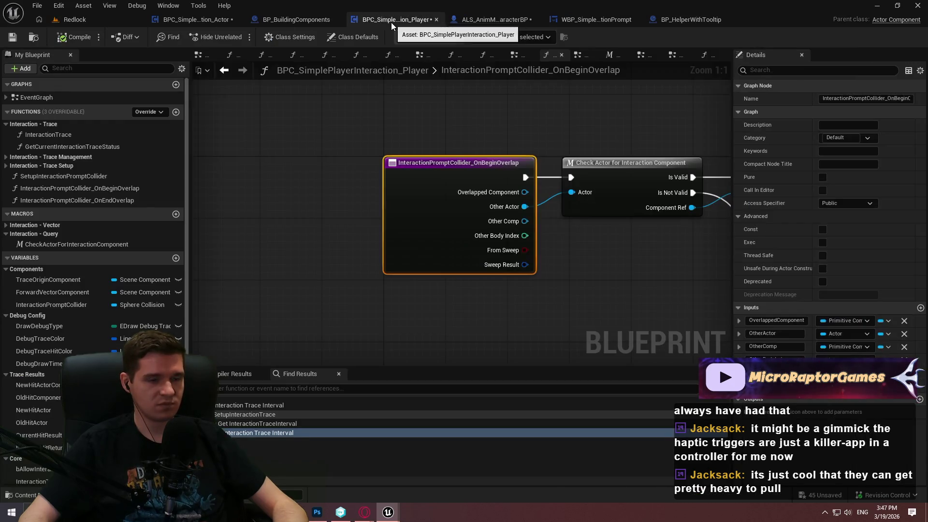
# Pan across the Player blueprint graph, then open Save Content with Ctrl+Shift+S.
pyautogui.moveTo(477, 104); pyautogui.dragTo(273, 107)
pyautogui.moveTo(539, 179); pyautogui.dragTo(428, 203)
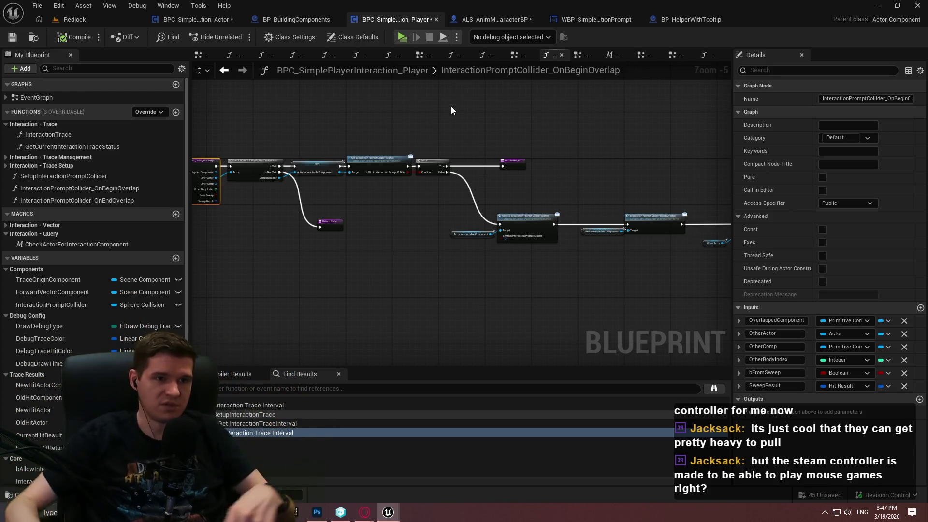
pyautogui.hotkey('ctrl', 'shift', 's')
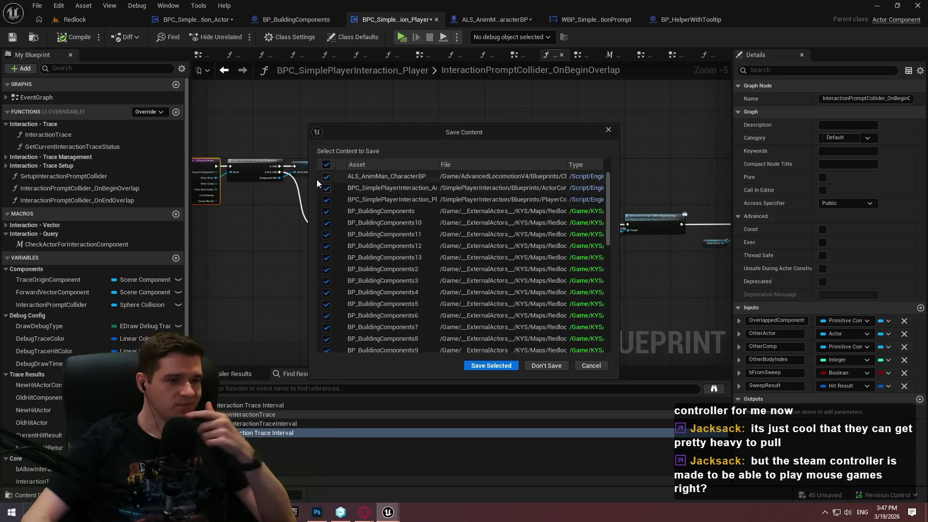
# Enlarge the Save Content dialog and uncheck ALS_AnimMan_CharacterBP.
pyautogui.click(326, 176)
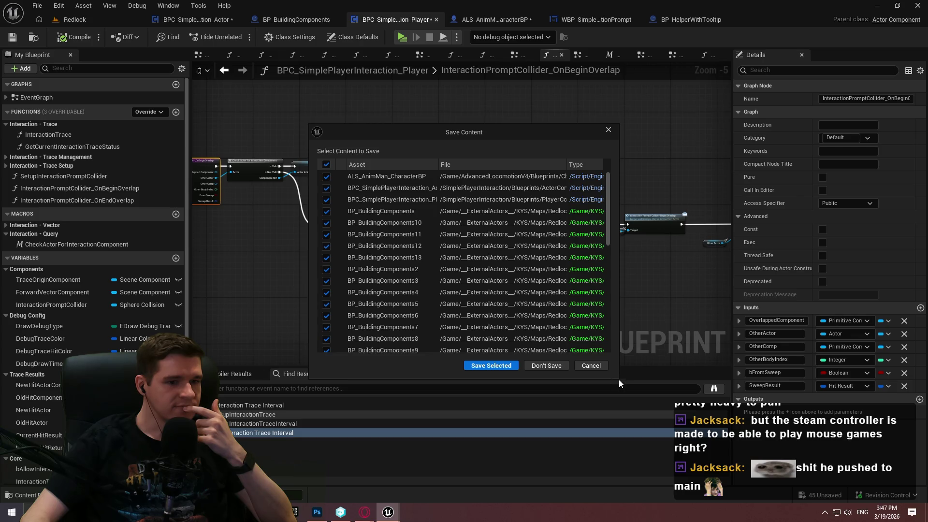
pyautogui.moveTo(619, 383); pyautogui.dragTo(667, 425)
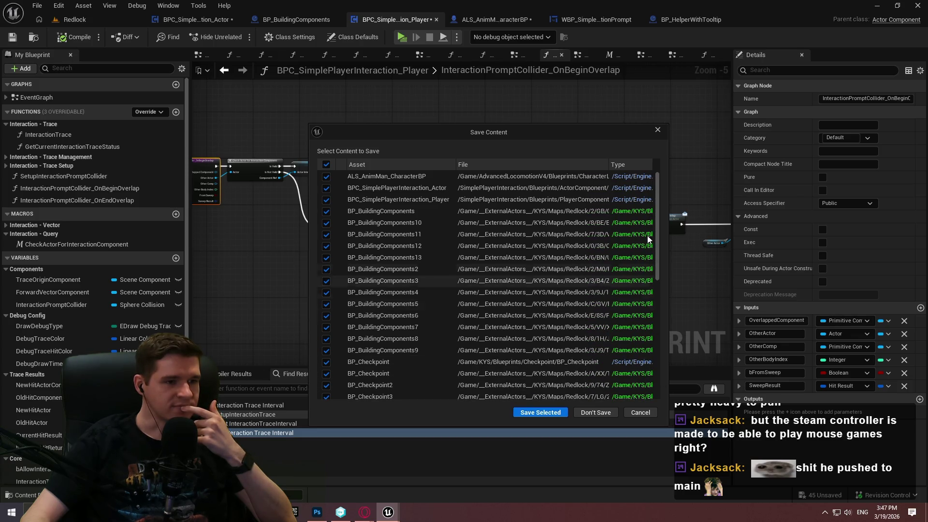
pyautogui.scroll(-2, 628, 232)
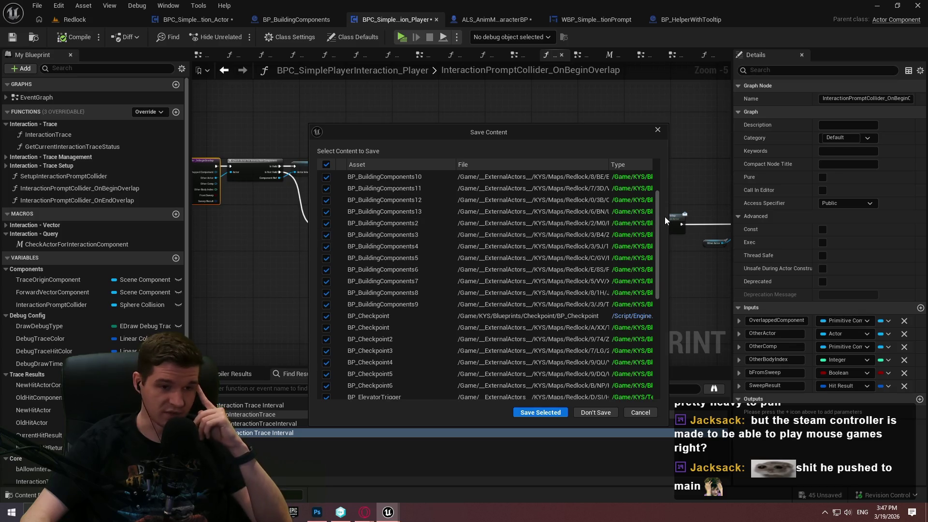
pyautogui.moveTo(657, 219); pyautogui.dragTo(657, 172)
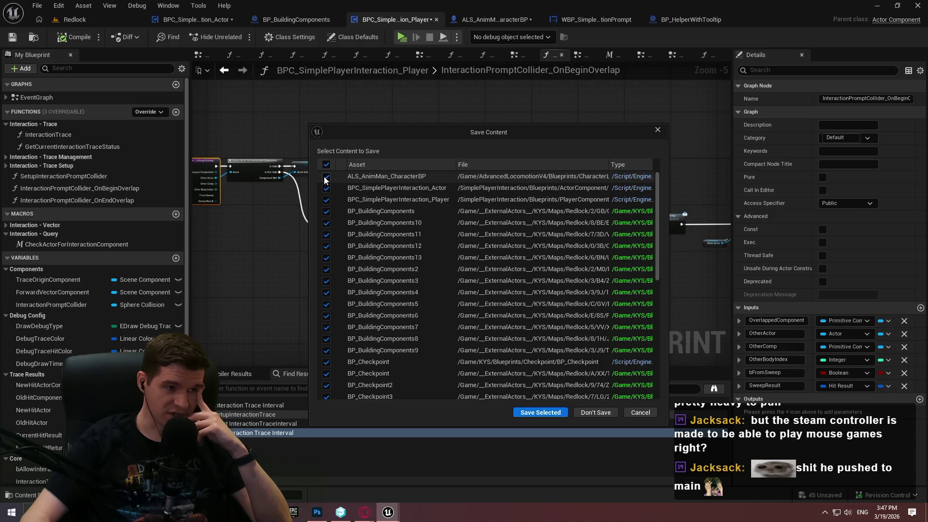
pyautogui.moveTo(657, 176)
pyautogui.mouseDown()
pyautogui.moveTo(669, 343)
pyautogui.moveTo(669, 131)
pyautogui.mouseUp()
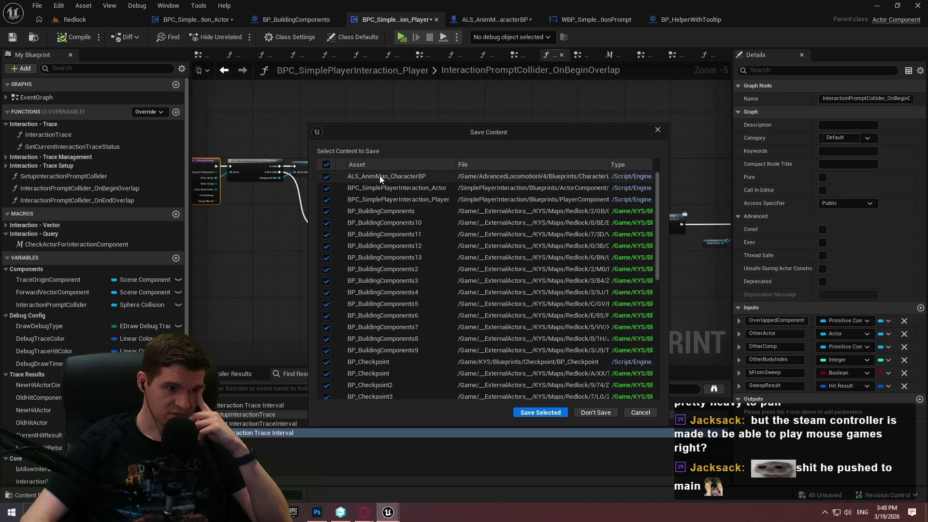
pyautogui.click(327, 176)
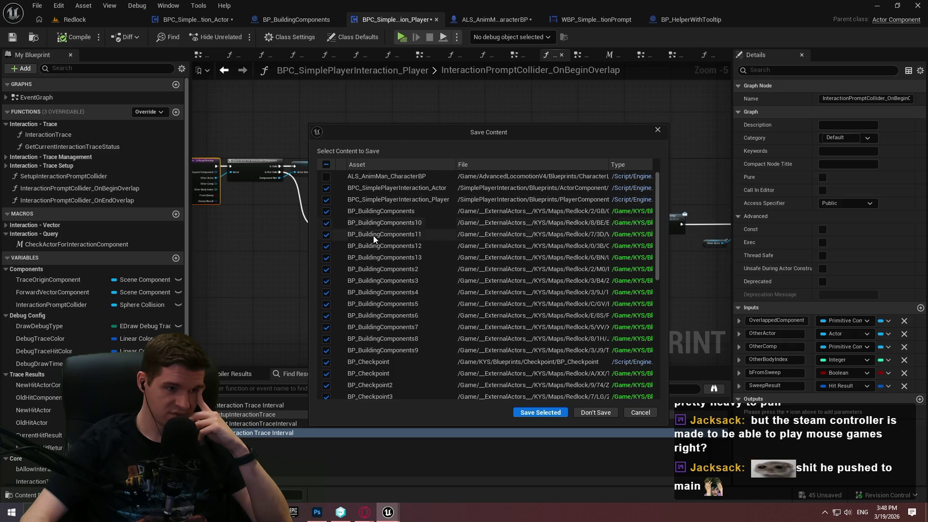
# Scroll through the remaining unsaved assets, then cancel the dialog without saving.
pyautogui.moveTo(656, 182)
pyautogui.mouseDown()
pyautogui.moveTo(659, 212)
pyautogui.moveTo(660, 156)
pyautogui.moveTo(625, 352)
pyautogui.mouseUp()
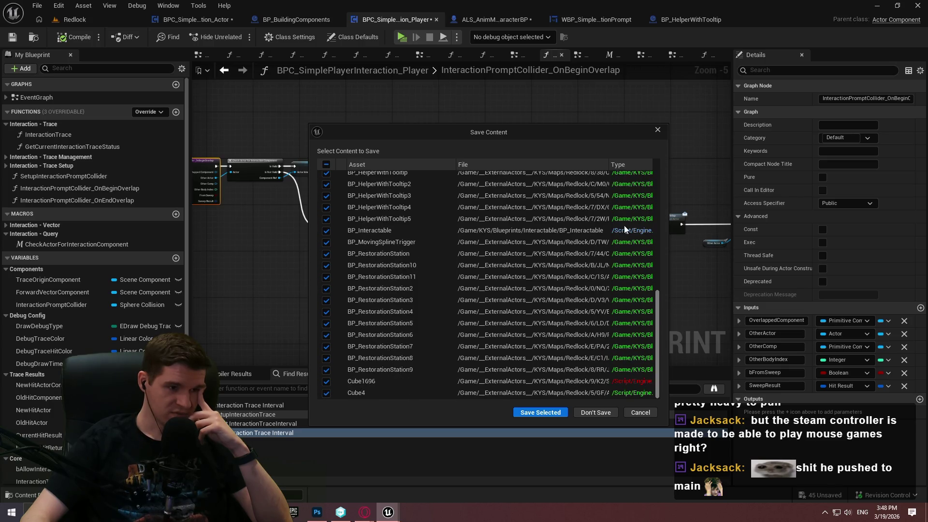
pyautogui.scroll(10, 640, 174)
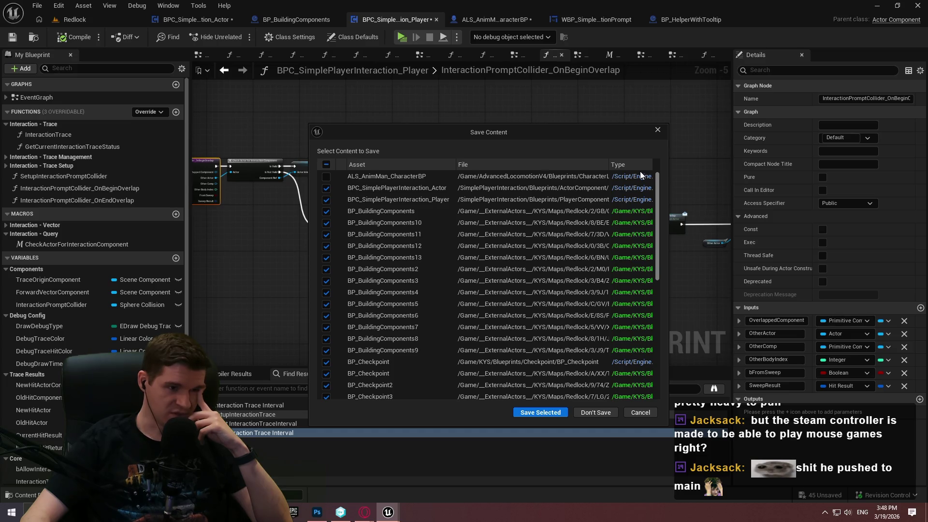
pyautogui.scroll(-2, 640, 180)
pyautogui.scroll(-5, 642, 198)
pyautogui.scroll(-1, 650, 245)
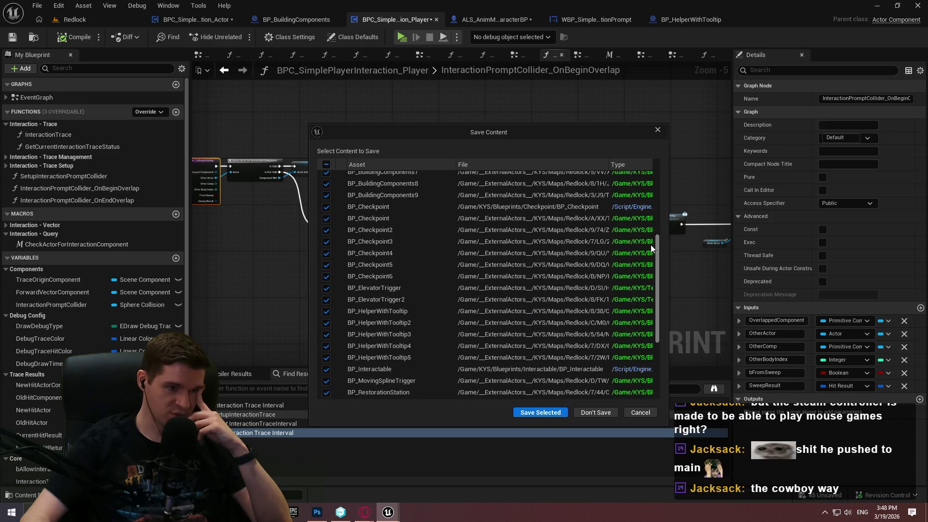
pyautogui.scroll(-2, 651, 246)
pyautogui.moveTo(655, 263); pyautogui.dragTo(656, 285)
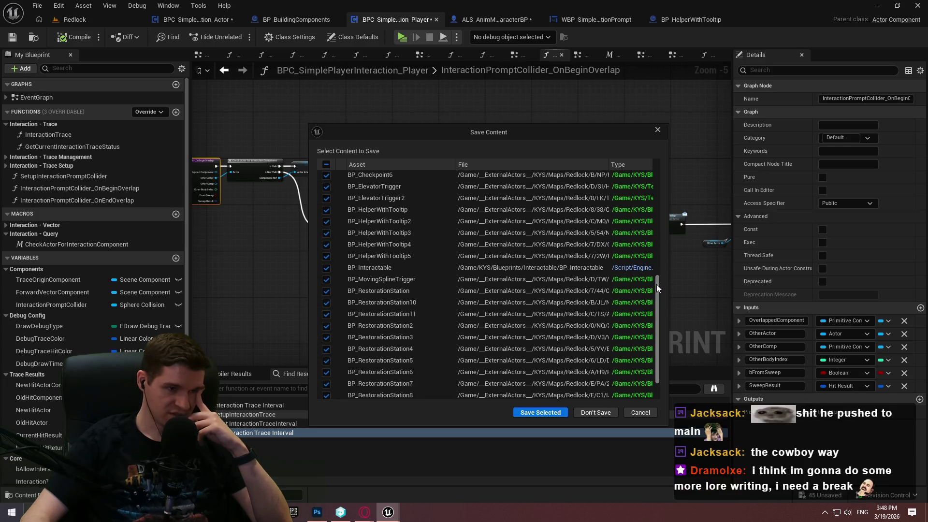
pyautogui.scroll(-1, 406, 203)
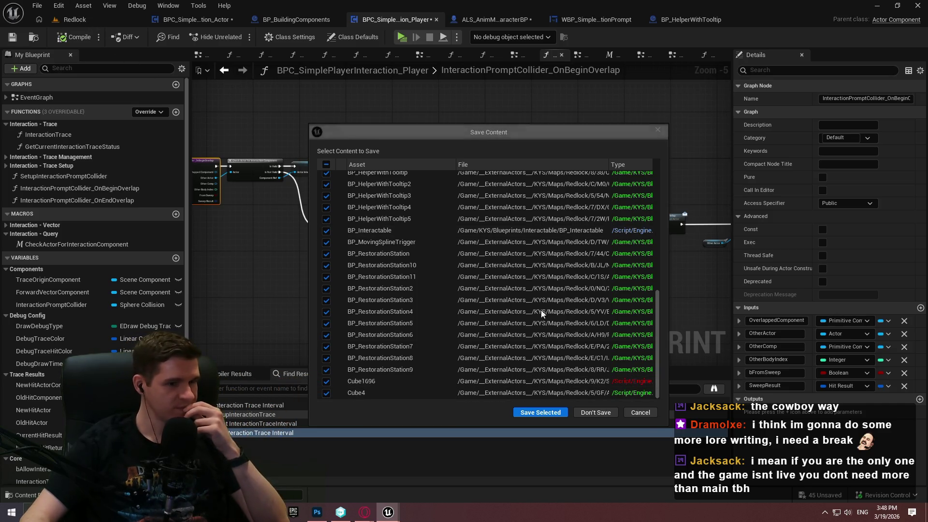
pyautogui.click(641, 412)
# Filter the Redlock Outliner for 'cube4' and frame Cube4 in the viewport.
pyautogui.click(76, 20)
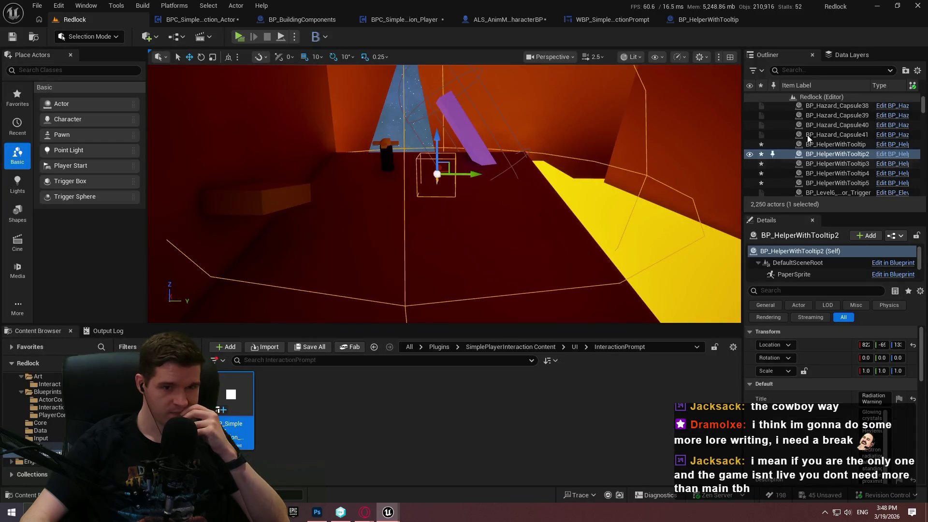
pyautogui.click(808, 74)
pyautogui.write('cube4')
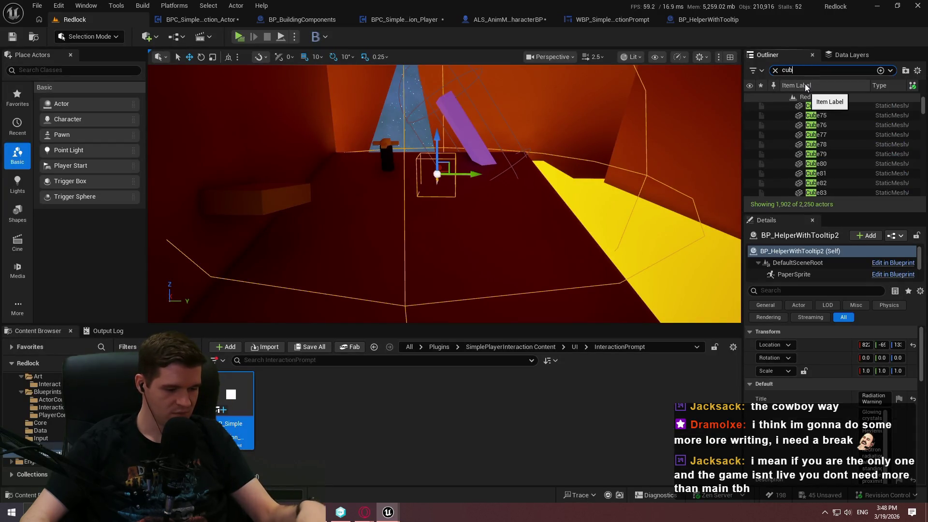
pyautogui.moveTo(923, 154); pyautogui.dragTo(923, 97)
pyautogui.doubleClick(857, 105)
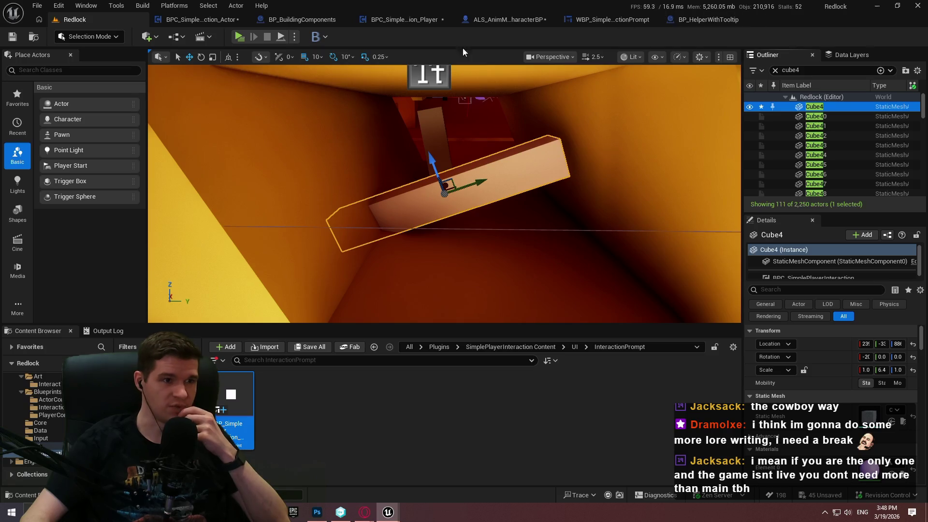
# Close the editor, choosing Save Selected and confirming Check Out for the changed assets.
pyautogui.click(918, 6)
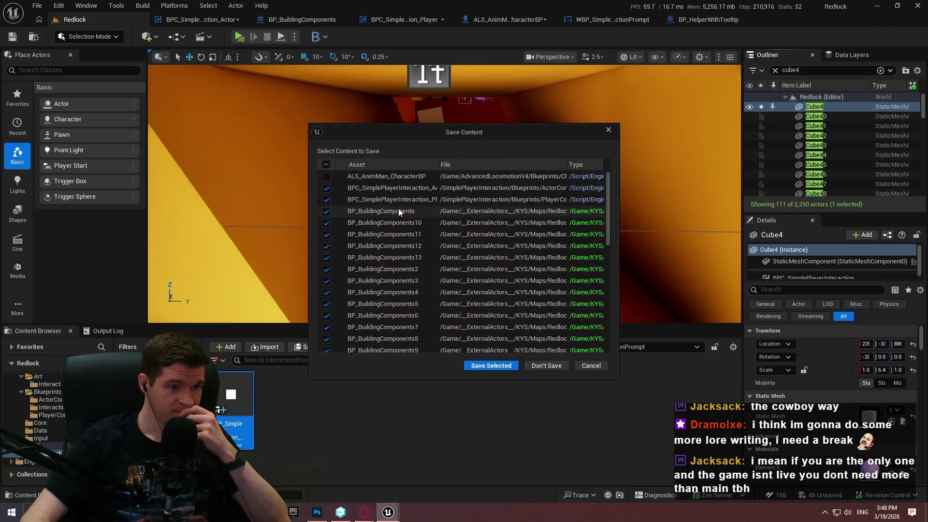
pyautogui.moveTo(608, 183); pyautogui.dragTo(619, 341)
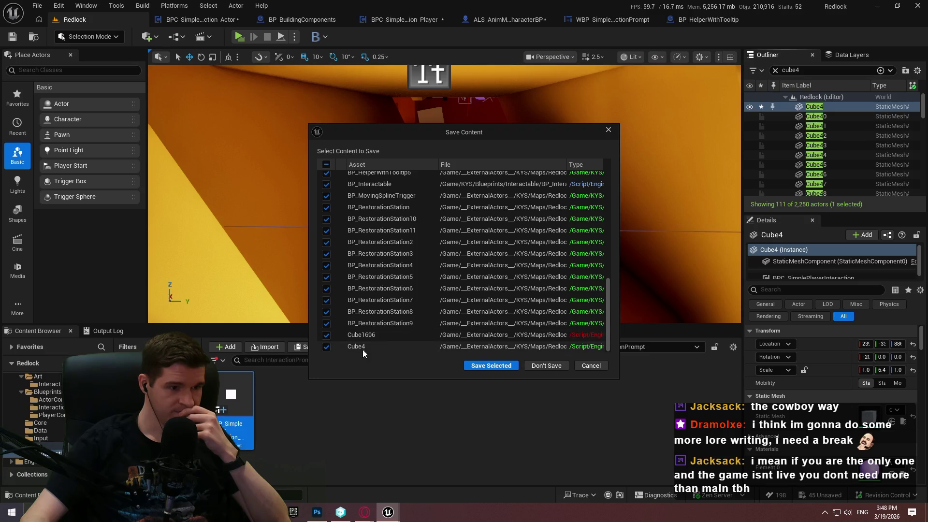
pyautogui.click(489, 365)
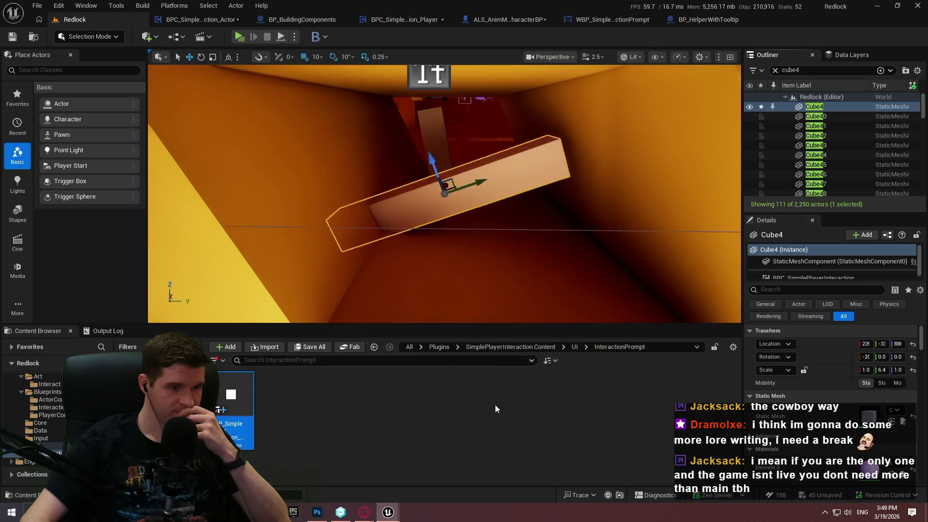
pyautogui.click(474, 365)
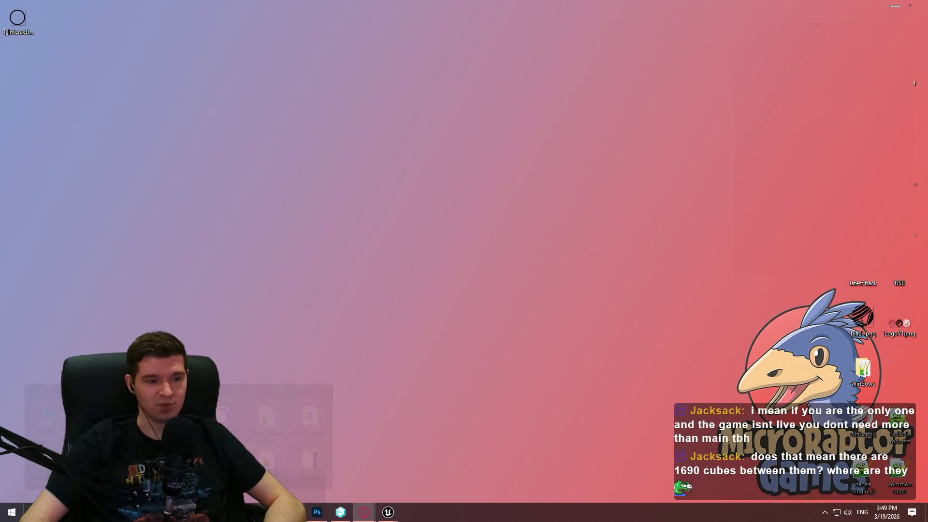
pyautogui.click(341, 513)
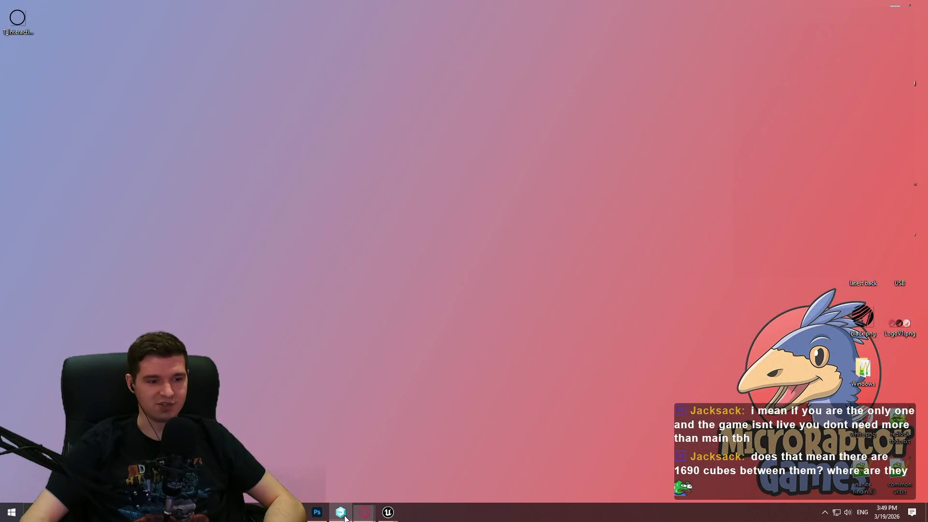
# In Pending Changes, include the deleted MVVM folder and all added and private items.
pyautogui.click(53, 57)
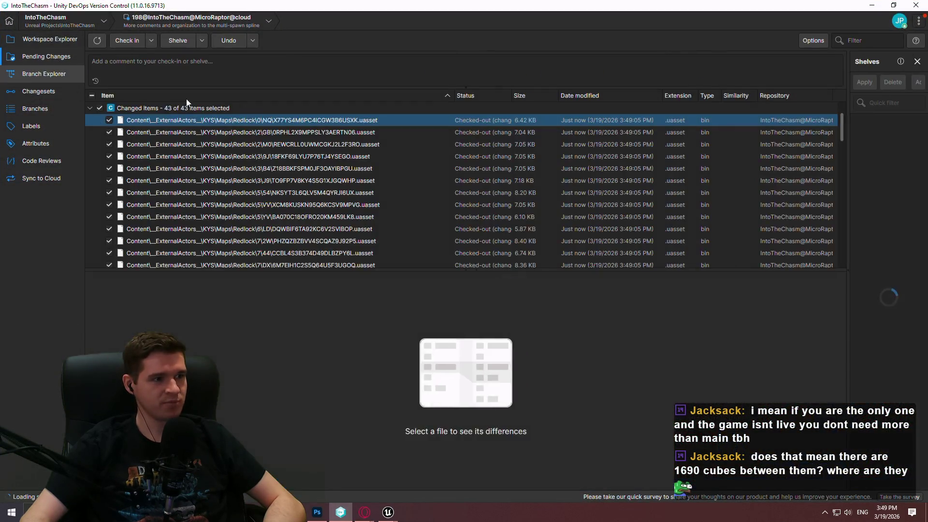
pyautogui.moveTo(308, 269); pyautogui.dragTo(308, 456)
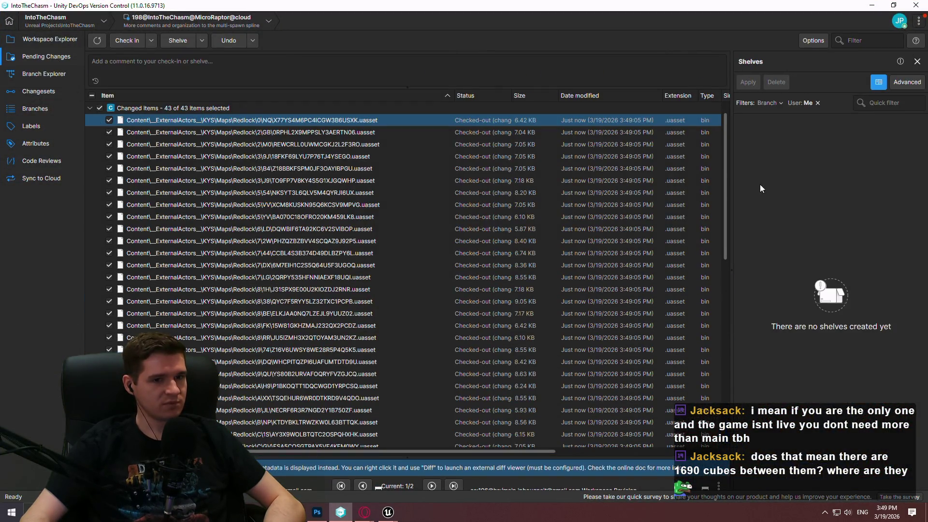
pyautogui.scroll(-10, 729, 298)
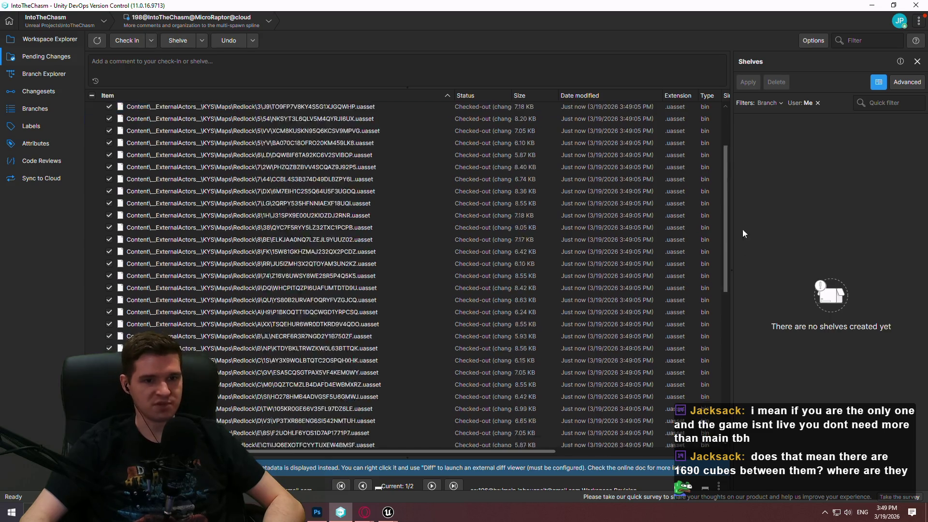
pyautogui.moveTo(730, 347)
pyautogui.mouseDown()
pyautogui.moveTo(725, 122)
pyautogui.moveTo(741, 286)
pyautogui.moveTo(749, 108)
pyautogui.moveTo(720, 381)
pyautogui.mouseUp()
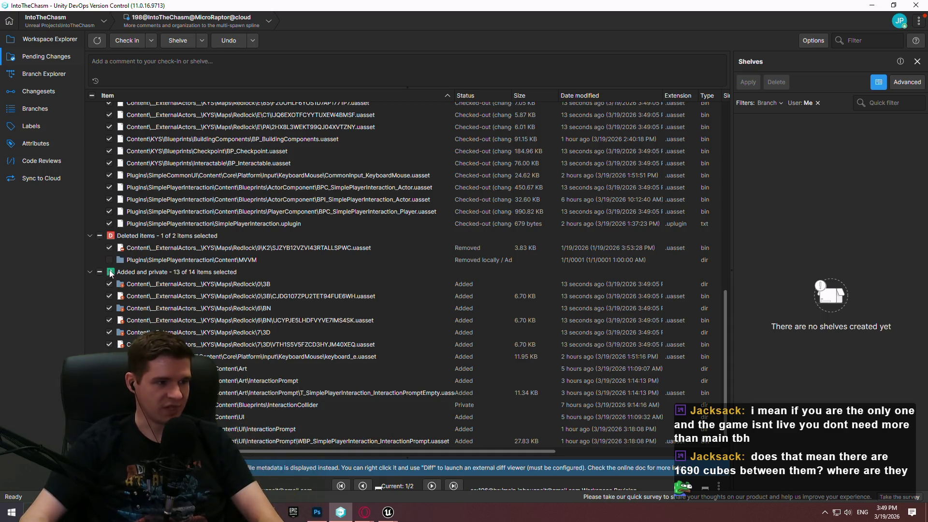
pyautogui.click(204, 249)
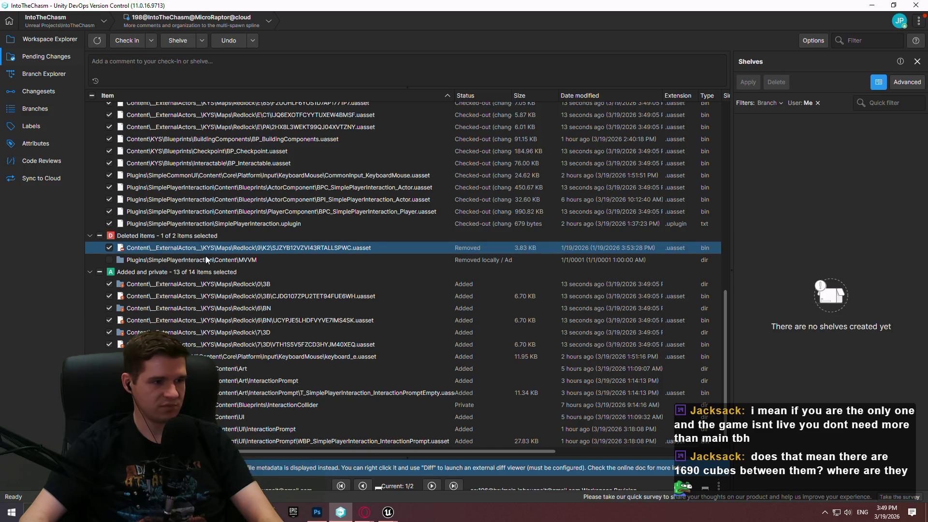
pyautogui.click(215, 259)
pyautogui.click(113, 259)
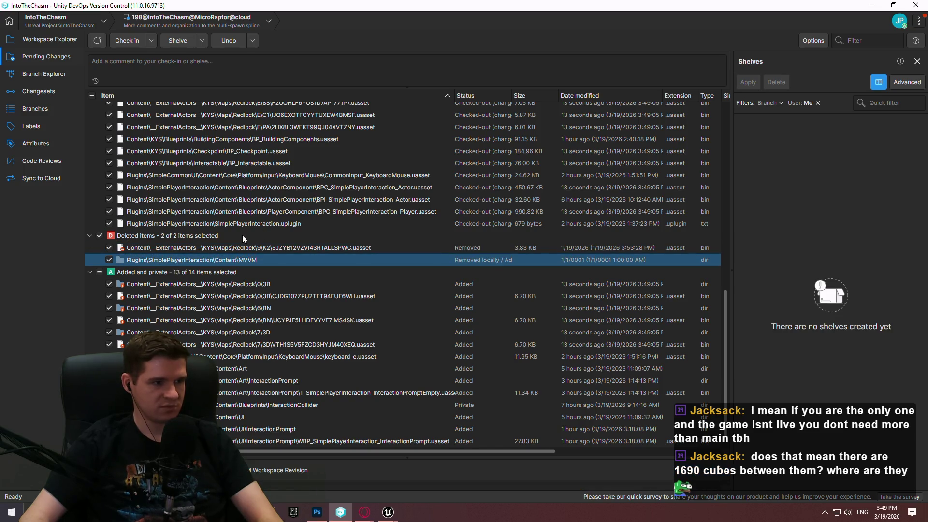
pyautogui.click(93, 95)
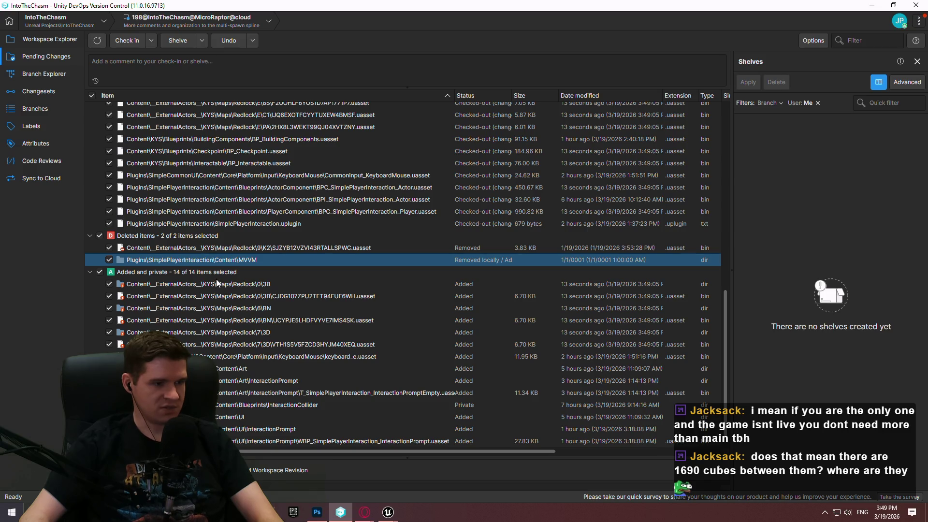
# Review the keyboard_e and CommonInput_KeyboardMouse asset changes.
pyautogui.click(359, 358)
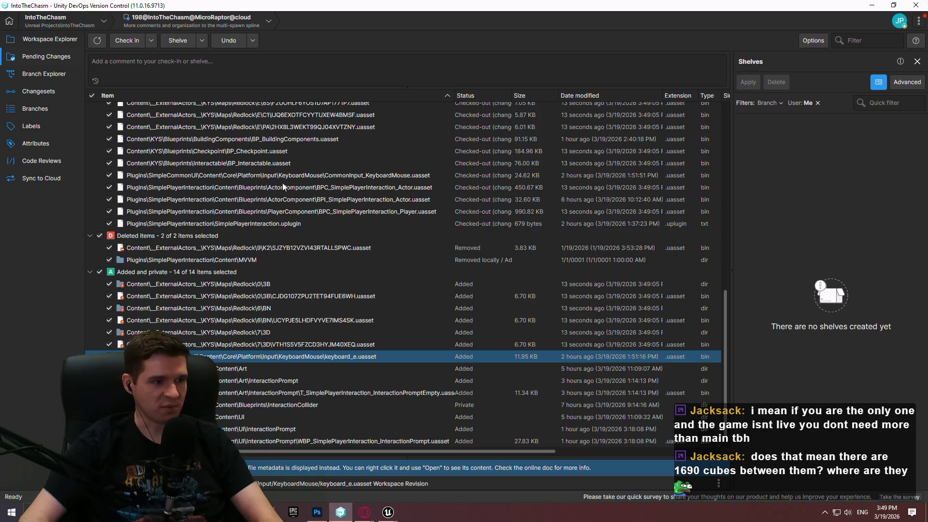
pyautogui.scroll(2, 215, 246)
pyautogui.click(199, 222)
pyautogui.scroll(-2, 339, 212)
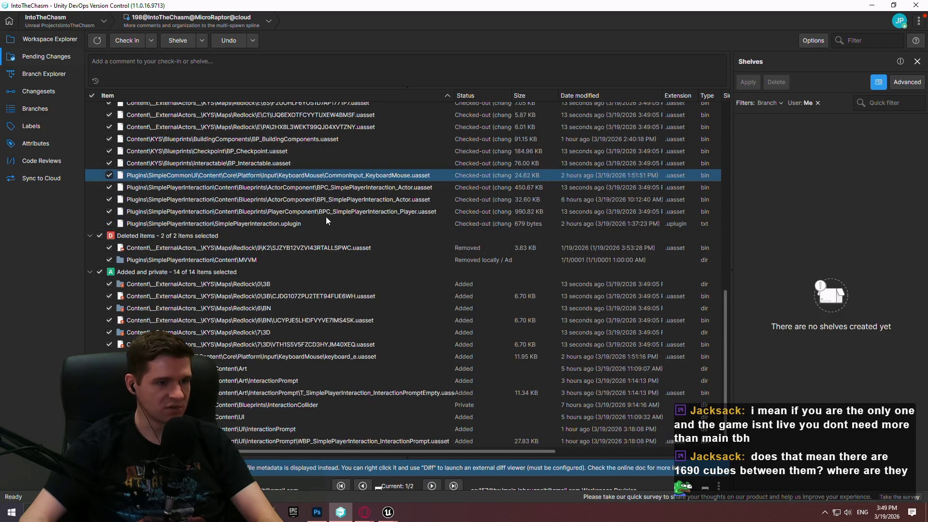
pyautogui.scroll(1, 315, 260)
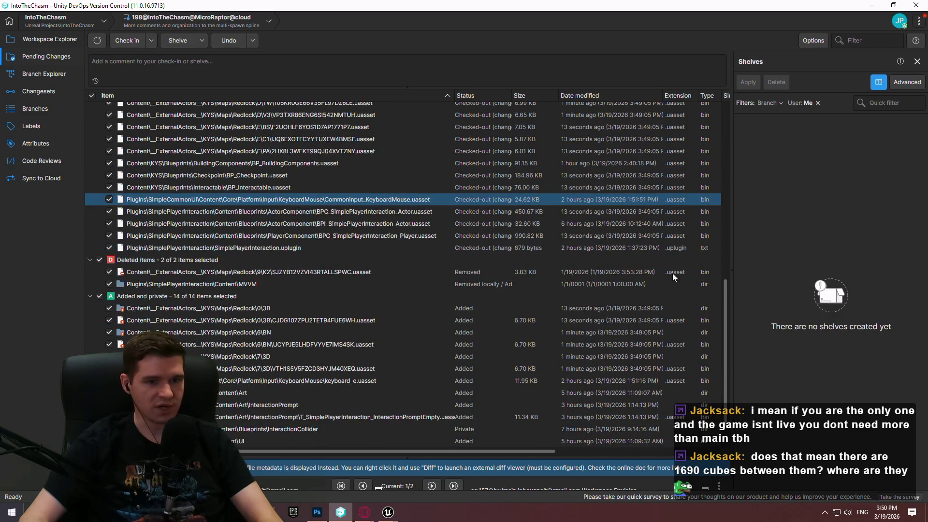
pyautogui.moveTo(723, 297)
pyautogui.mouseDown()
pyautogui.moveTo(743, 100)
pyautogui.moveTo(746, 304)
pyautogui.moveTo(764, 78)
pyautogui.mouseUp()
pyautogui.click(225, 71)
# Check in all pending changes to main with a 'started implementing input' comment, creating changeset 199.
pyautogui.write('s')
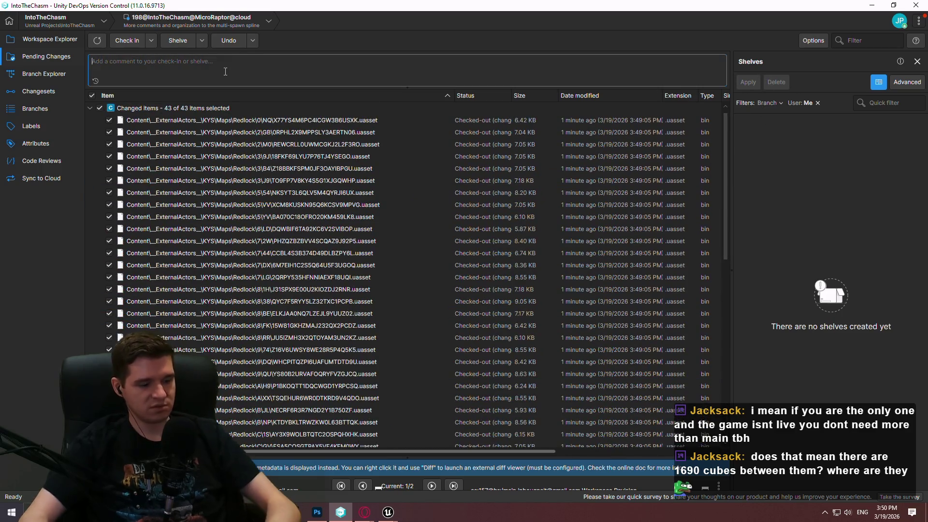
pyautogui.write('tarted')
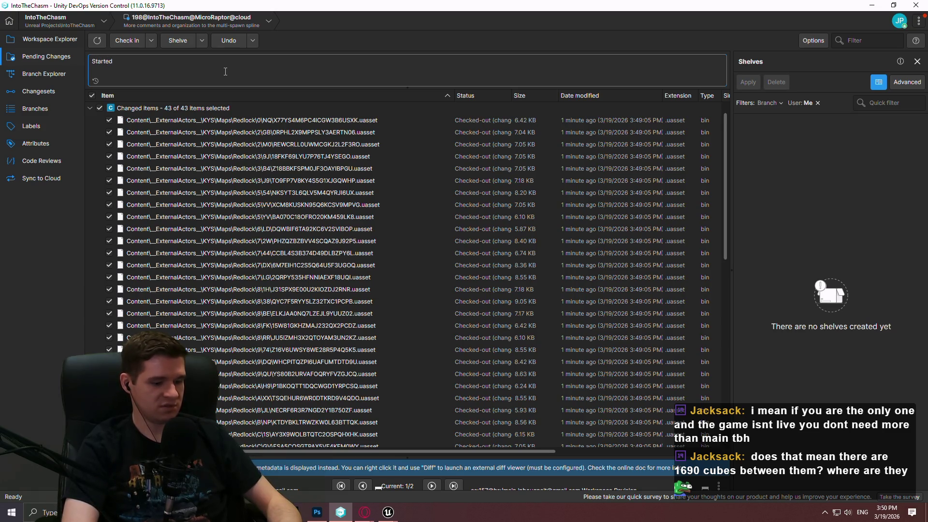
pyautogui.write(' implementing input screenspace w')
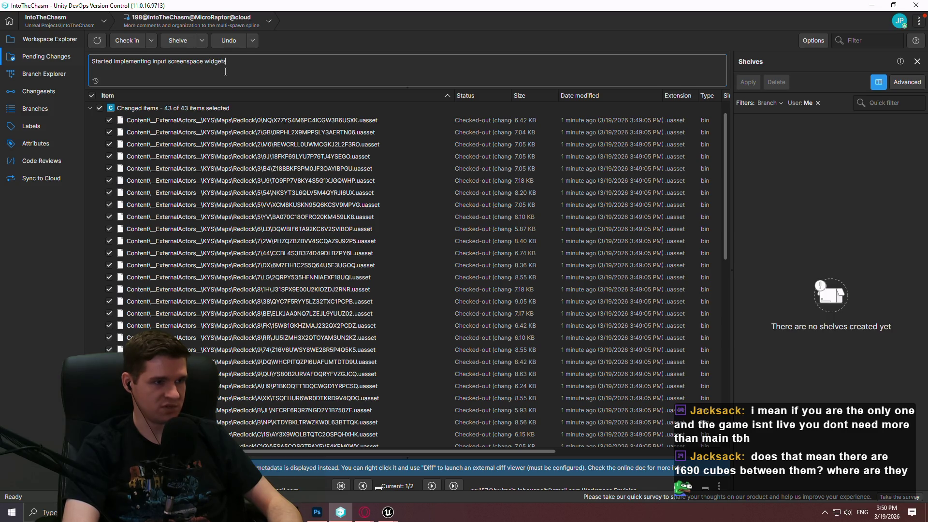
pyautogui.write('id')
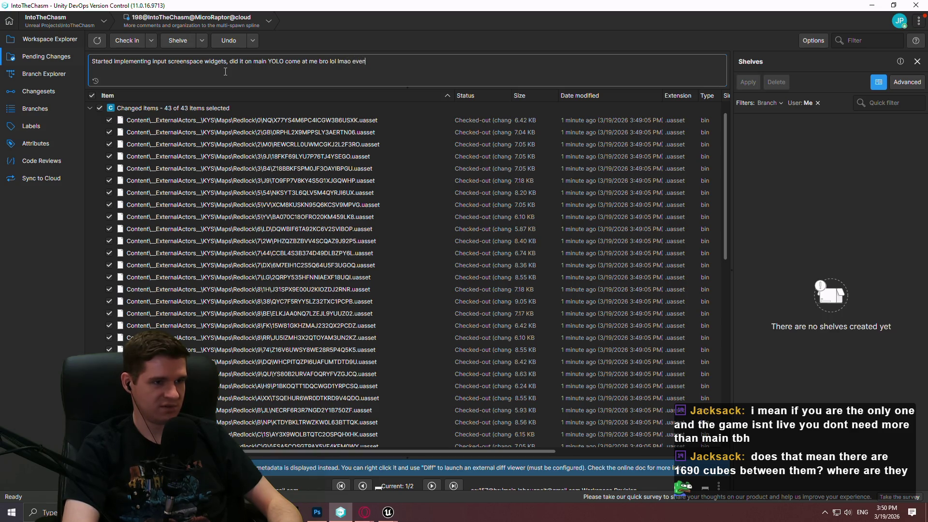
pyautogui.click(129, 41)
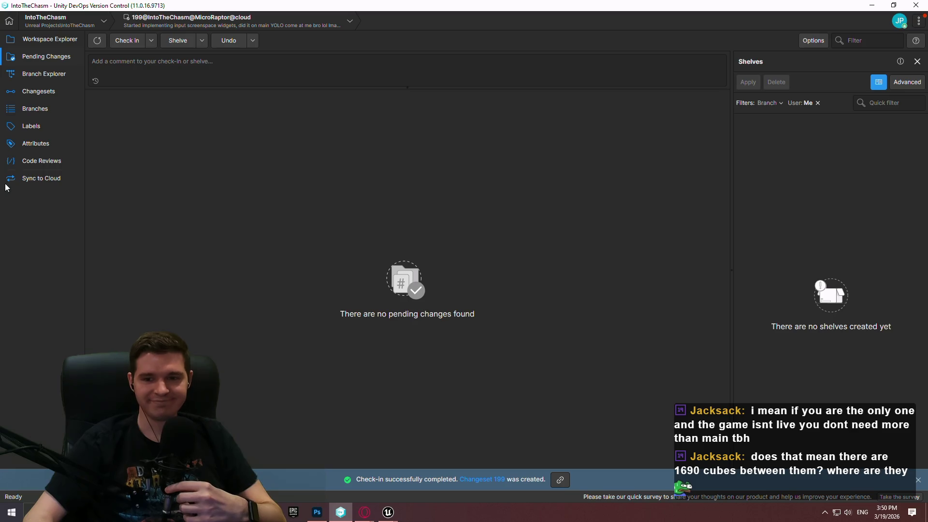
# Create the 'Overhauling input contexts' branch from /main changeset 199 and switch the workspace to it.
pyautogui.click(44, 74)
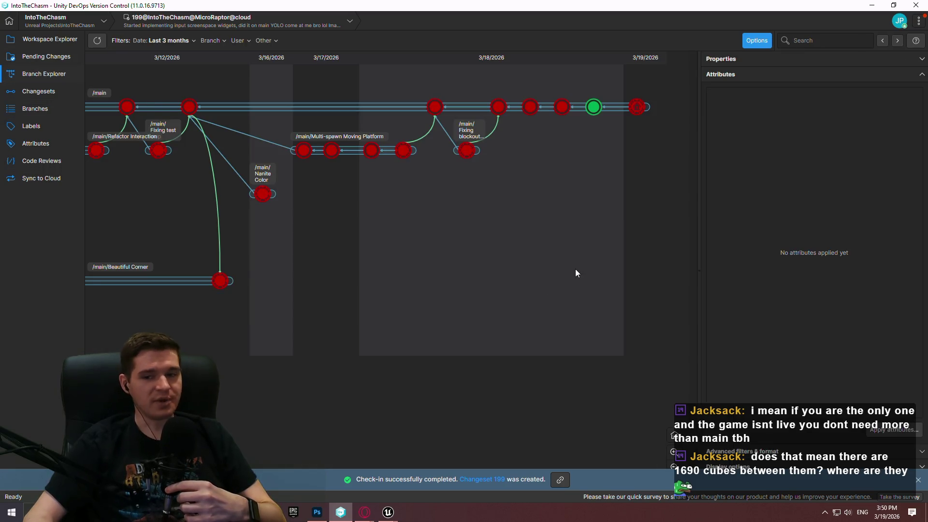
pyautogui.moveTo(655, 146)
pyautogui.mouseDown()
pyautogui.moveTo(638, 144)
pyautogui.moveTo(632, 108)
pyautogui.moveTo(608, 102)
pyautogui.mouseUp()
pyautogui.moveTo(595, 107)
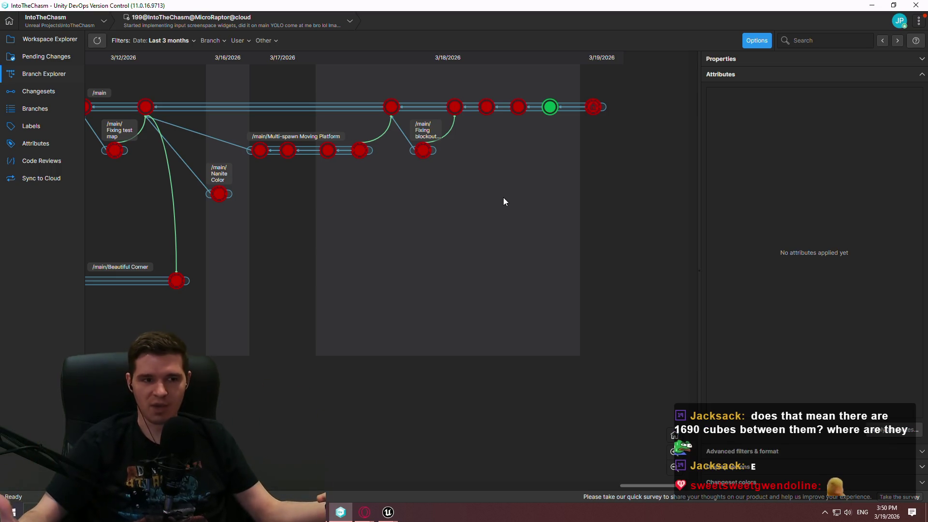
pyautogui.rightClick(590, 118)
pyautogui.click(633, 165)
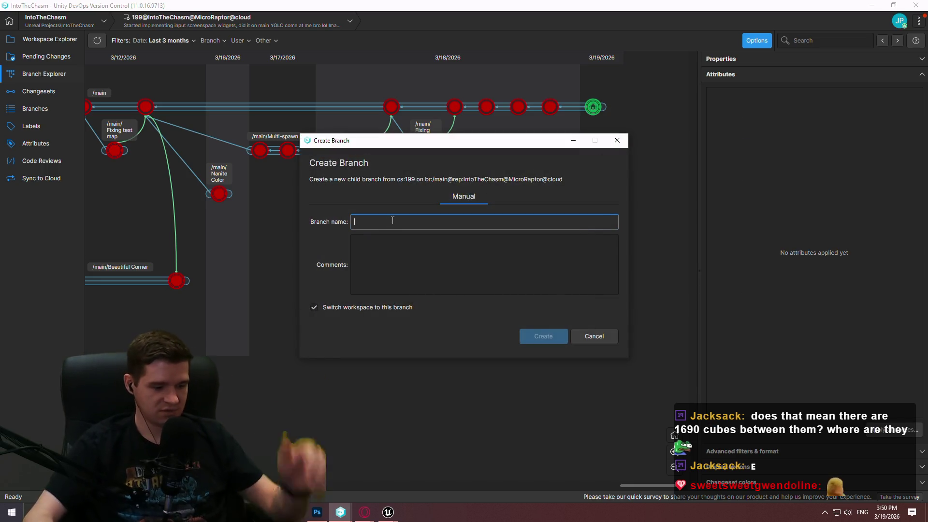
pyautogui.write('Q')
pyautogui.write('Overhauling input conte')
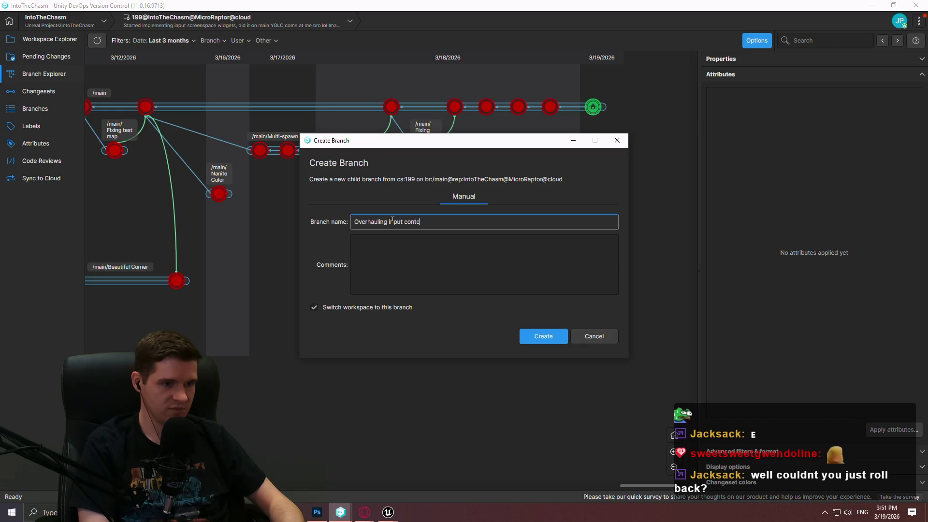
pyautogui.press('BackSpace')
pyautogui.write('rols')
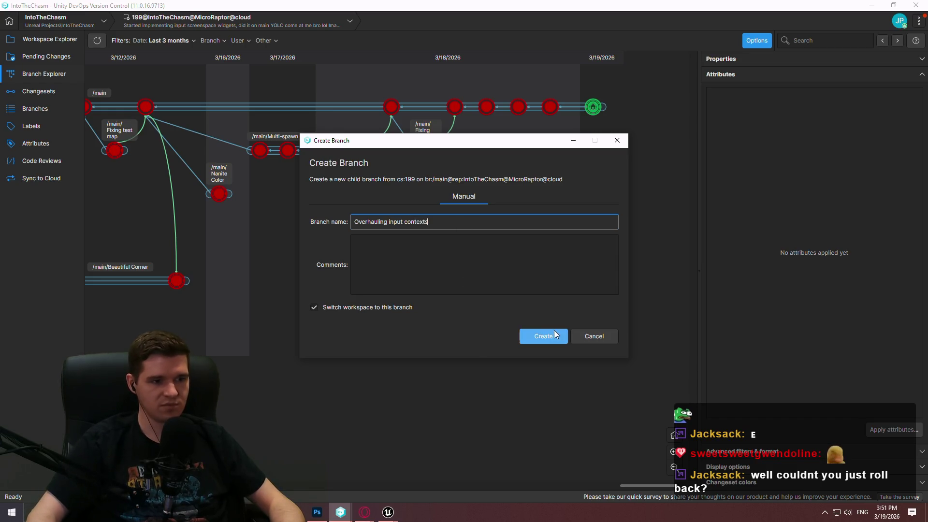
pyautogui.click(553, 332)
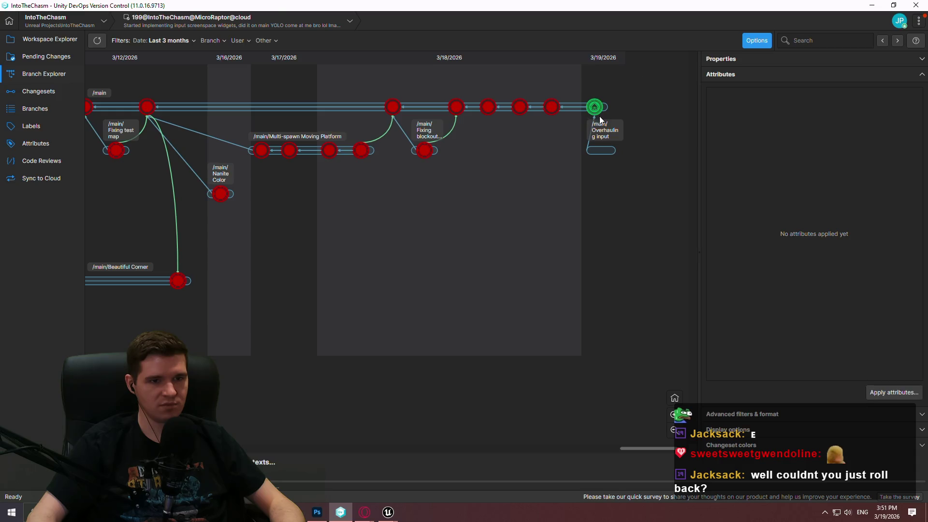
# Pan the branch graph to view the new branch, then return to the Unreal editor.
pyautogui.moveTo(596, 112)
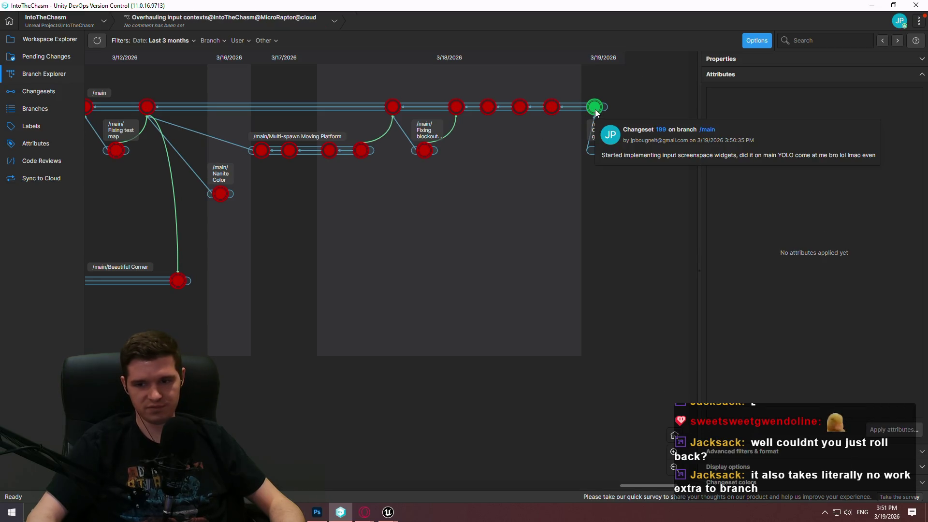
pyautogui.hscroll(-3, 483, 222)
pyautogui.moveTo(588, 265); pyautogui.dragTo(468, 247)
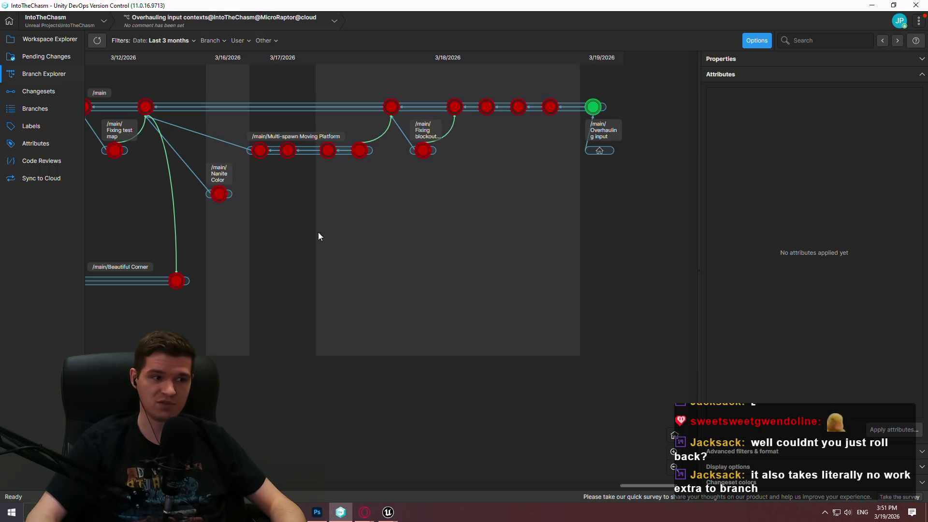
pyautogui.hscroll(-10, 317, 239)
pyautogui.hscroll(-10, 253, 317)
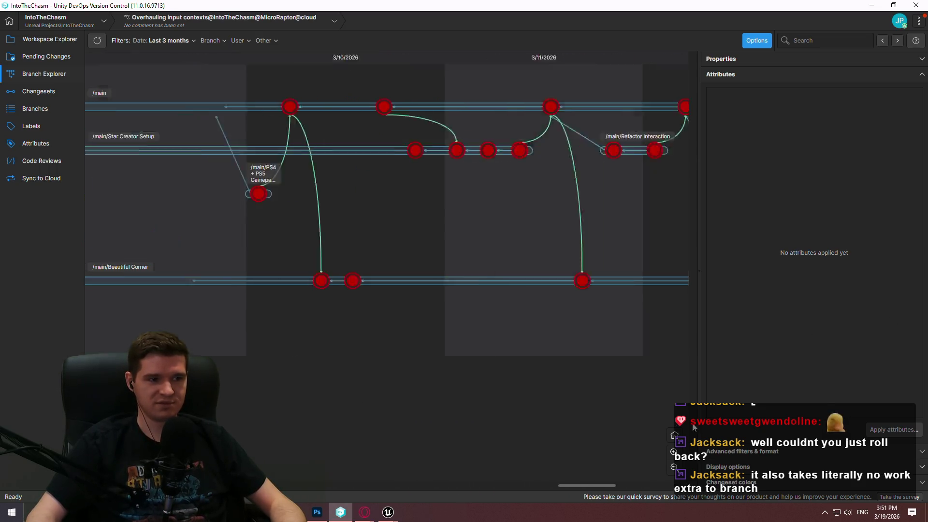
pyautogui.hscroll(15, 358, 400)
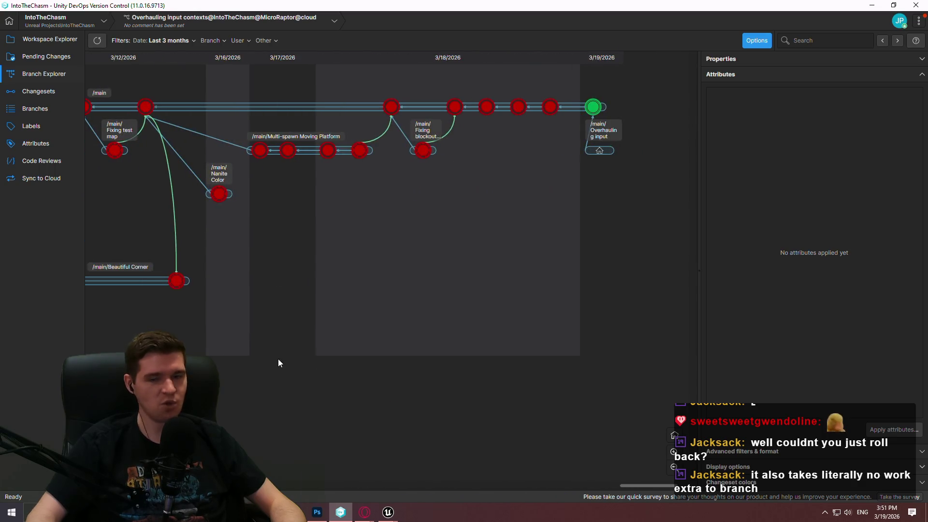
pyautogui.moveTo(618, 342); pyautogui.dragTo(253, 342)
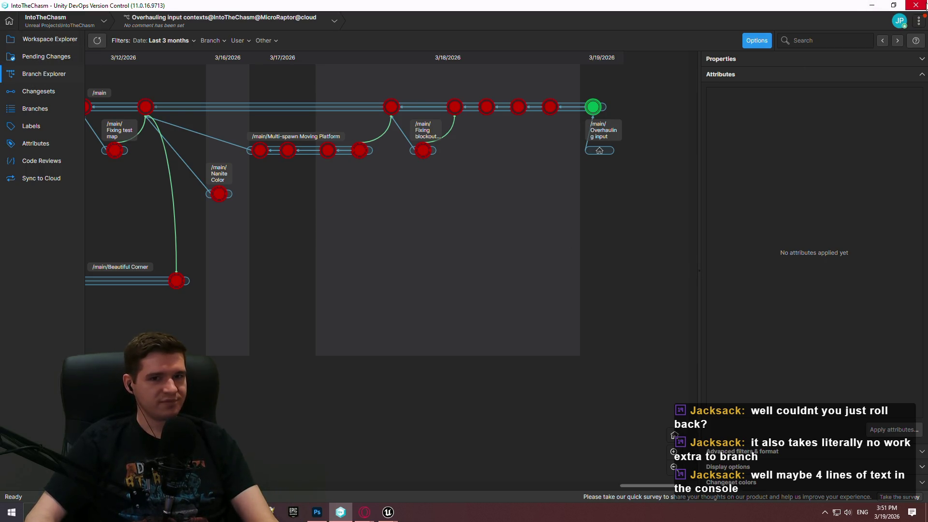
pyautogui.click(872, 5)
pyautogui.moveTo(388, 511)
pyautogui.click(340, 466)
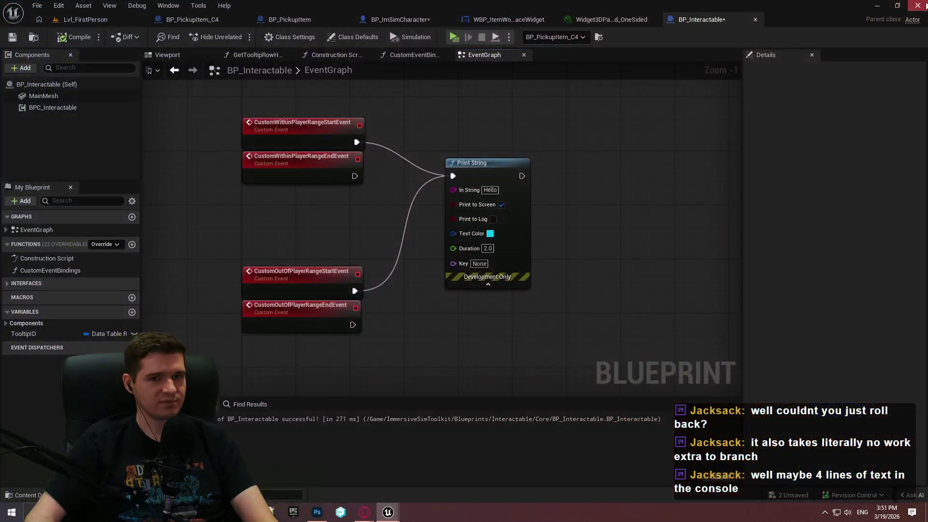
# Close the Unreal editor without saving and bring the version control app back up.
pyautogui.click(534, 364)
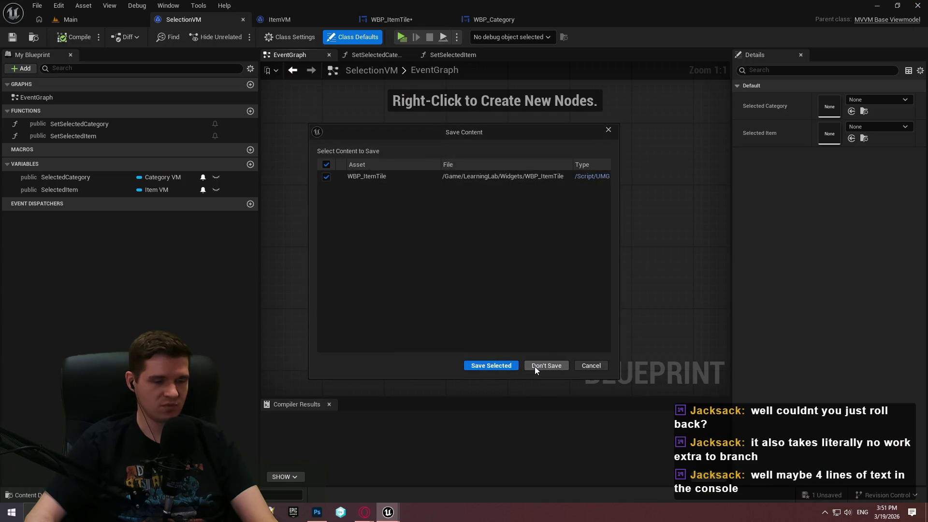
pyautogui.click(533, 363)
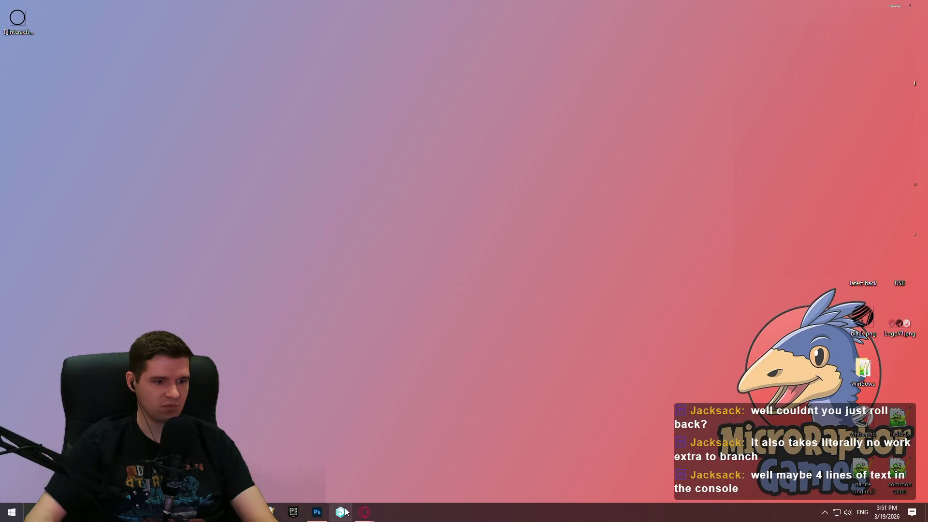
pyautogui.click(340, 512)
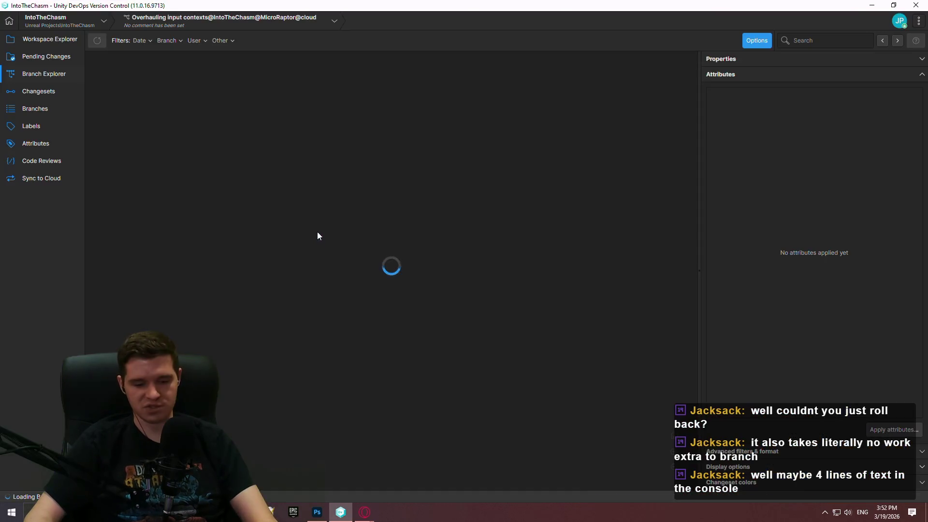
# Check the immersive-sim-toolkit workspace, return to IntoTheChasm's branch graph, then close version control.
pyautogui.click(54, 20)
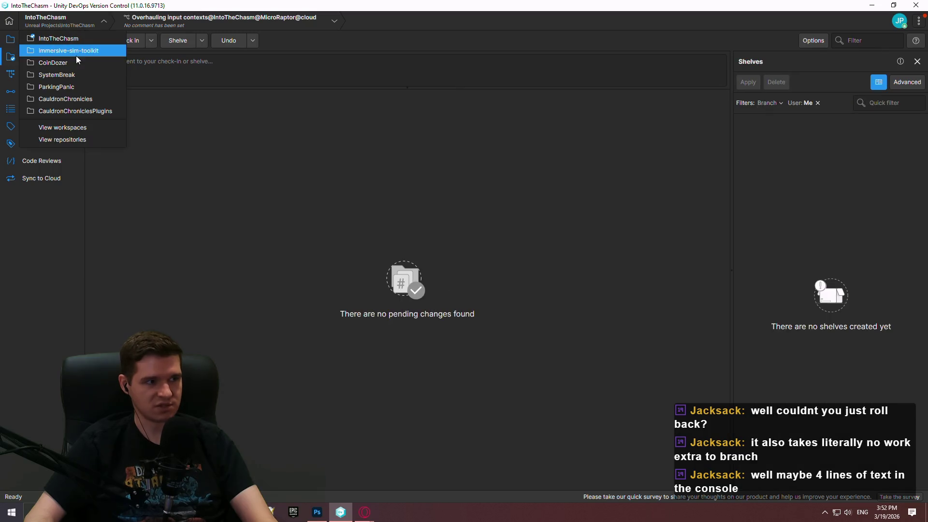
pyautogui.click(76, 54)
pyautogui.click(44, 57)
pyautogui.click(57, 20)
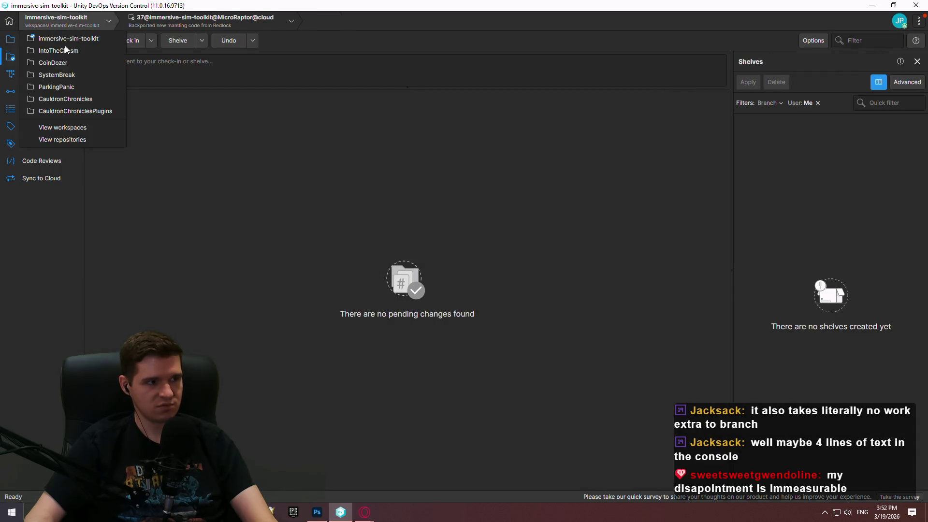
pyautogui.click(59, 49)
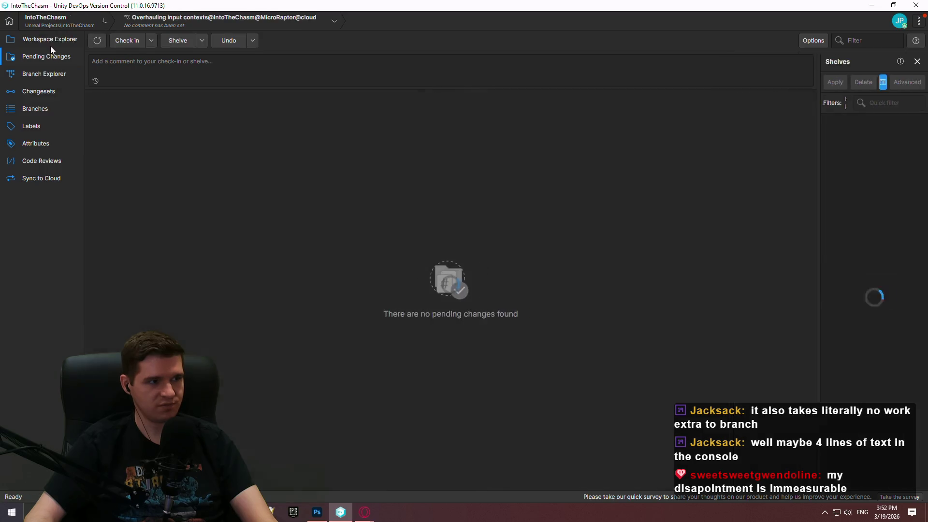
pyautogui.click(18, 74)
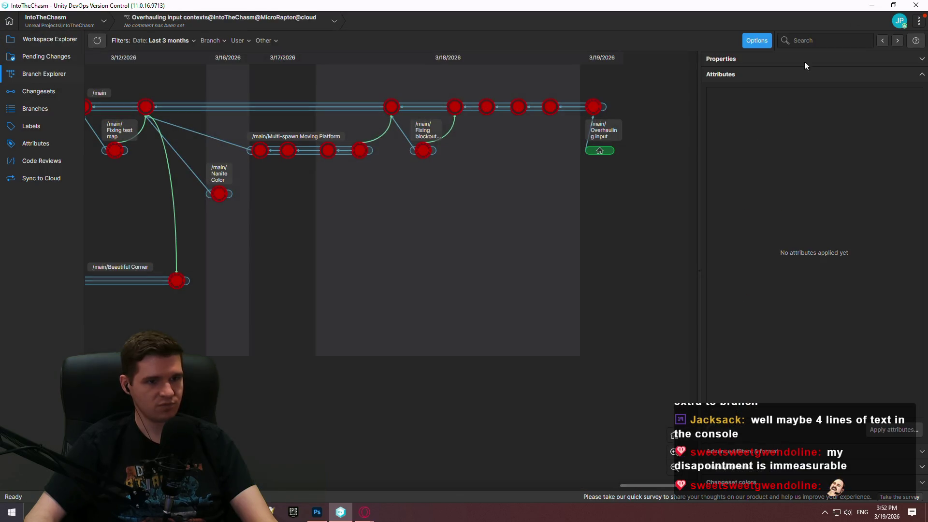
pyautogui.click(915, 5)
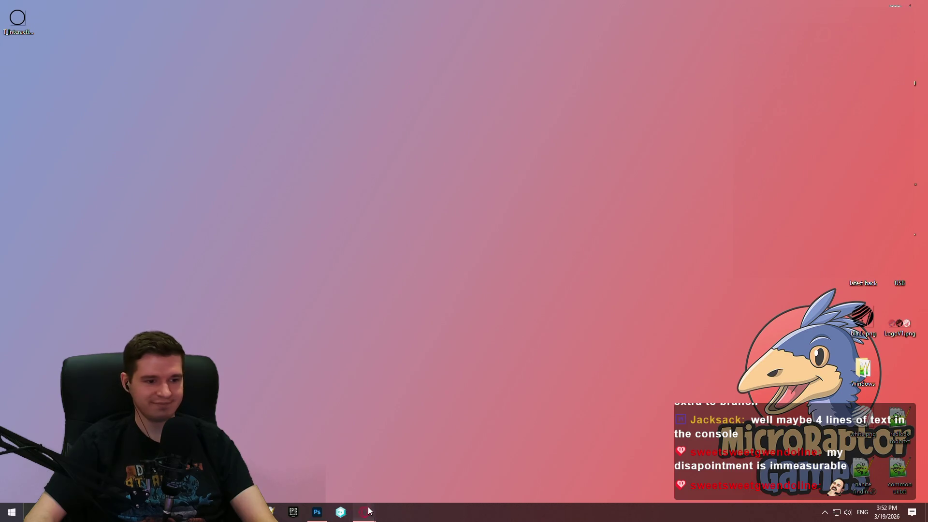
# Close the Destroy Component forum, Production Plan and Atomic Heart screenshot browser windows.
pyautogui.moveTo(364, 511)
pyautogui.click(549, 486)
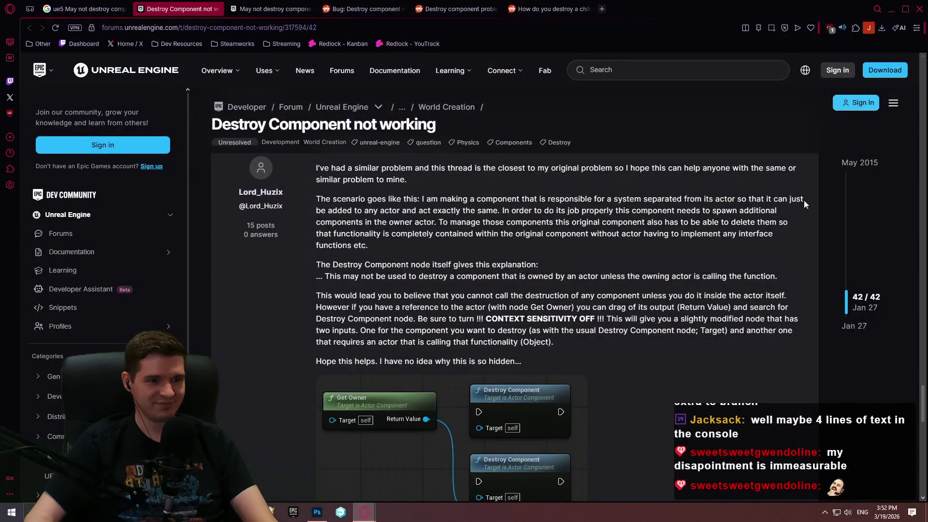
pyautogui.click(364, 512)
pyautogui.click(489, 474)
pyautogui.click(919, 9)
pyautogui.click(433, 466)
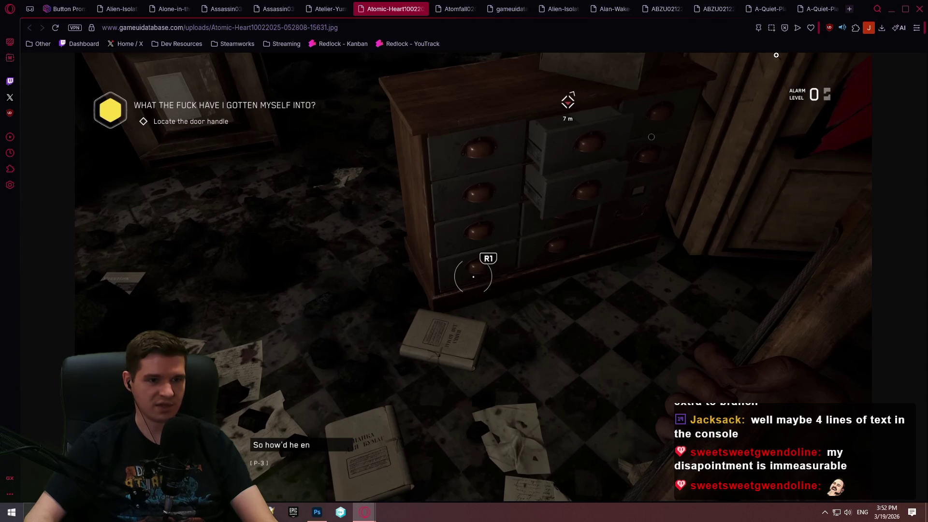
pyautogui.click(917, 9)
# Quit Photoshop without saving the circle image and close the kenney_input-prompts_1.4 folder.
pyautogui.click(311, 426)
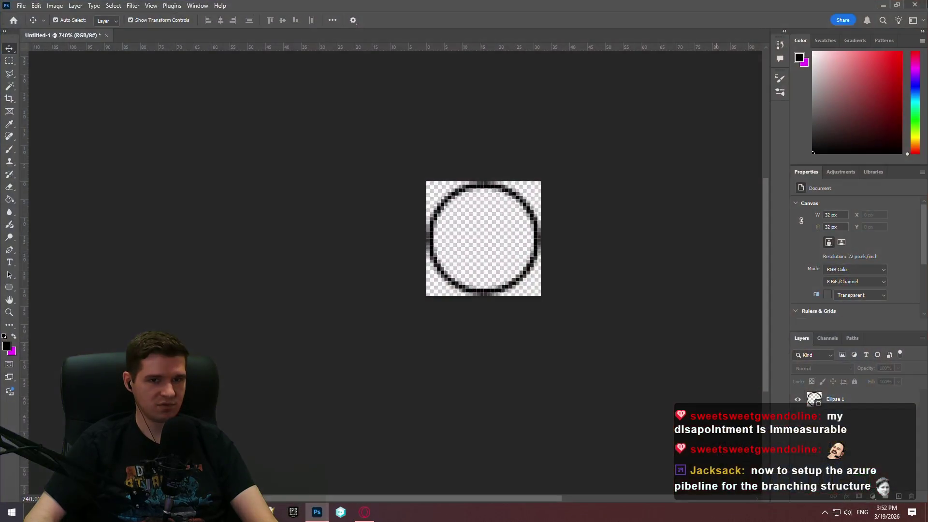
pyautogui.click(463, 194)
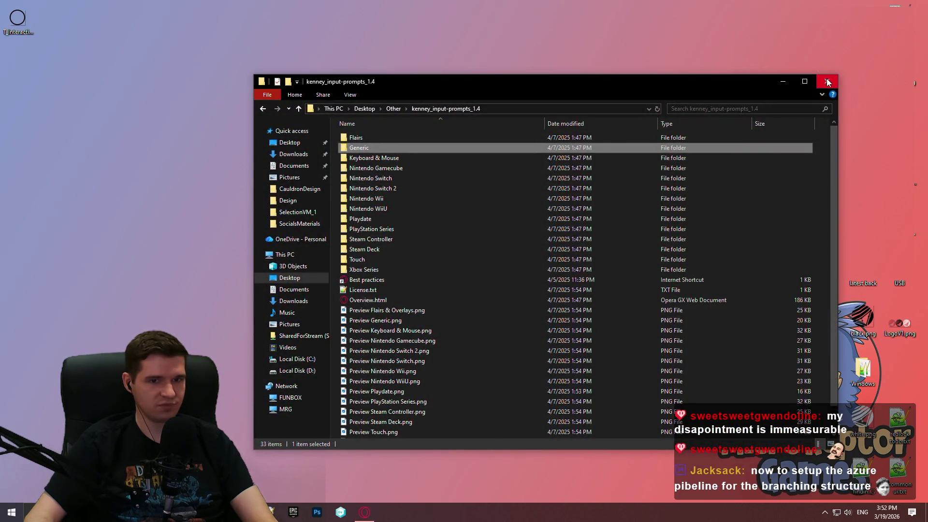
pyautogui.click(827, 82)
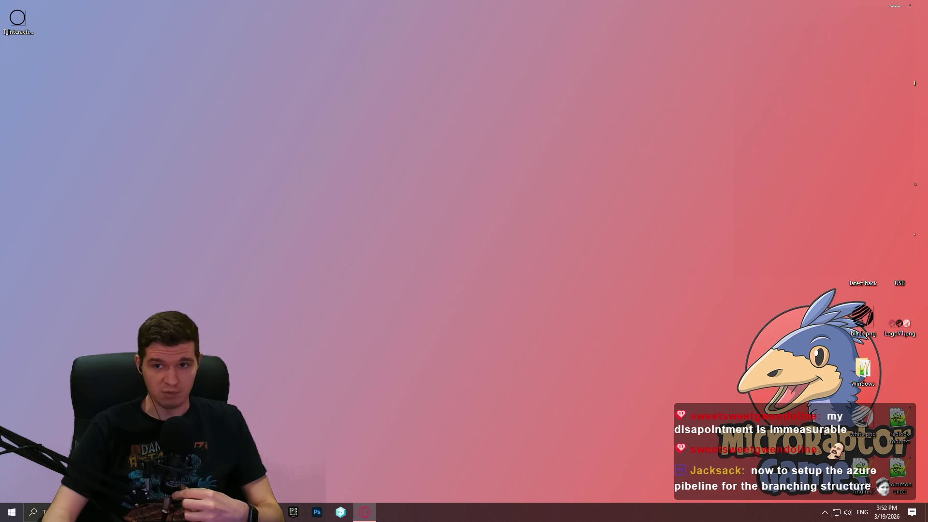
# Change the March 13 entry's Redlock Lore Writing note to '(Production)'.
pyautogui.click(364, 511)
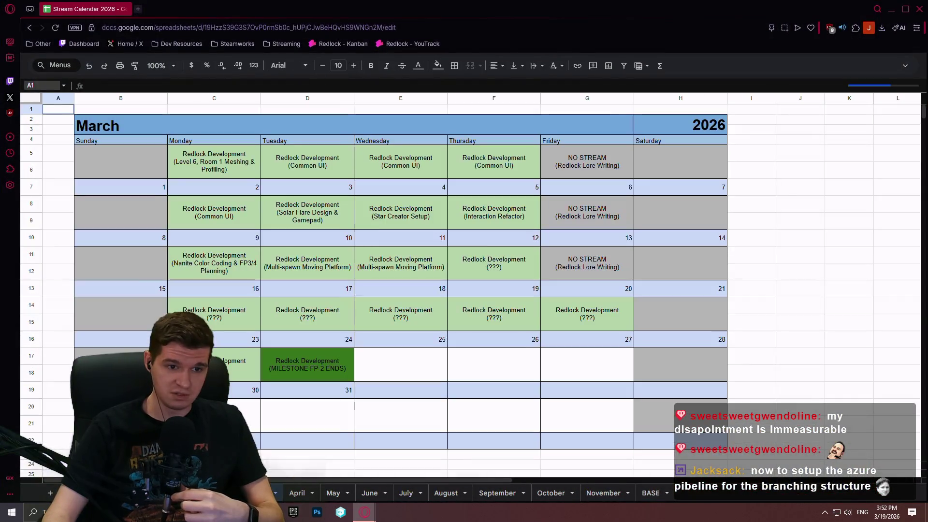
pyautogui.click(615, 268)
pyautogui.doubleClick(615, 268)
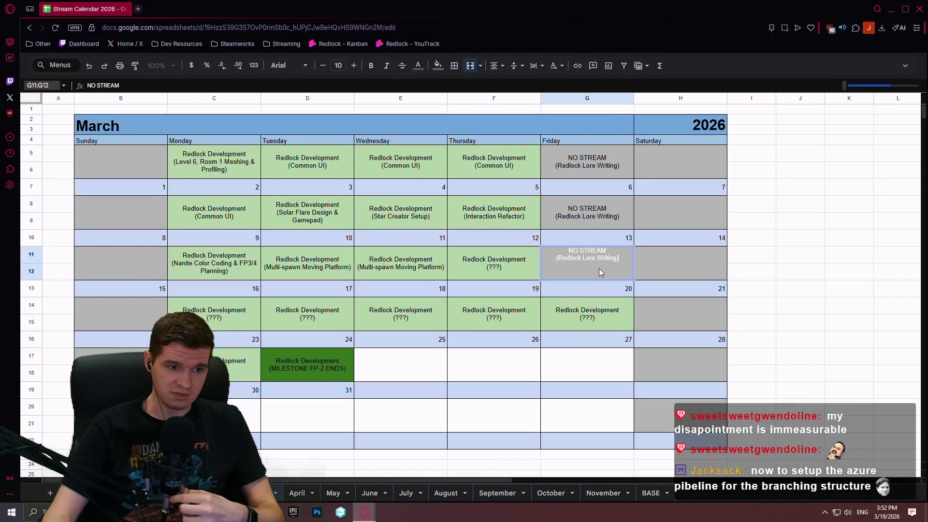
pyautogui.moveTo(624, 258); pyautogui.dragTo(535, 260)
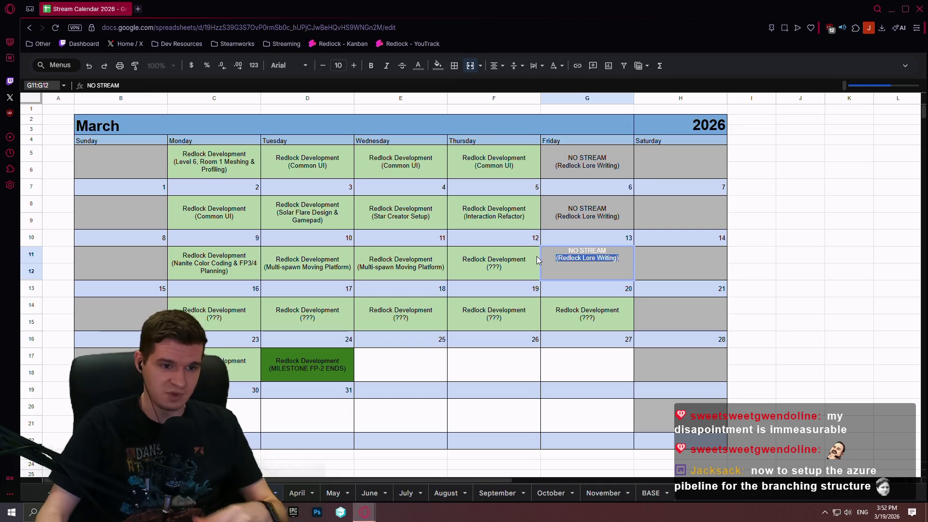
pyautogui.press('Right')
pyautogui.press('BackSpace')
pyautogui.press('BackSpace')
pyautogui.press('BackSpace')
pyautogui.write('Pridyu')
pyautogui.press('BackSpace')
pyautogui.press('BackSpace')
pyautogui.press('BackSpace')
pyautogui.write('oduction')
pyautogui.hotkey('ctrl', 'Return')
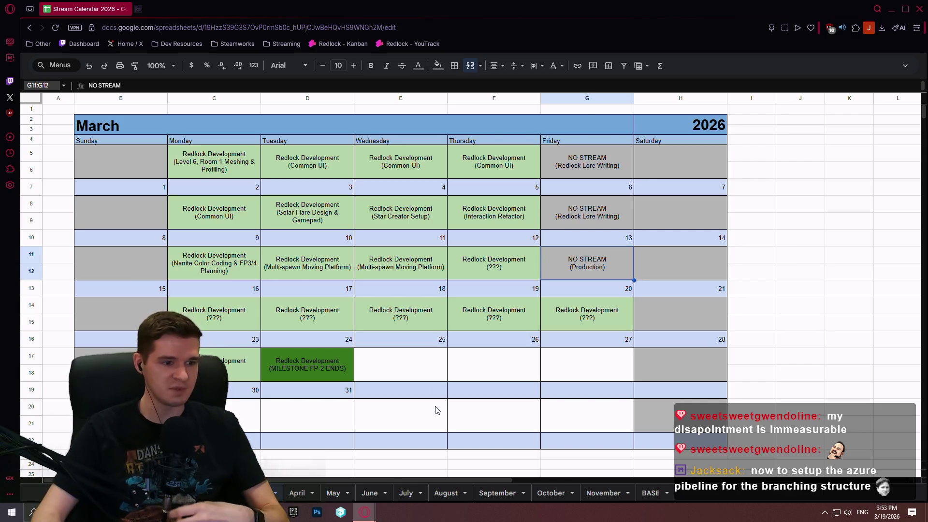
pyautogui.click(437, 404)
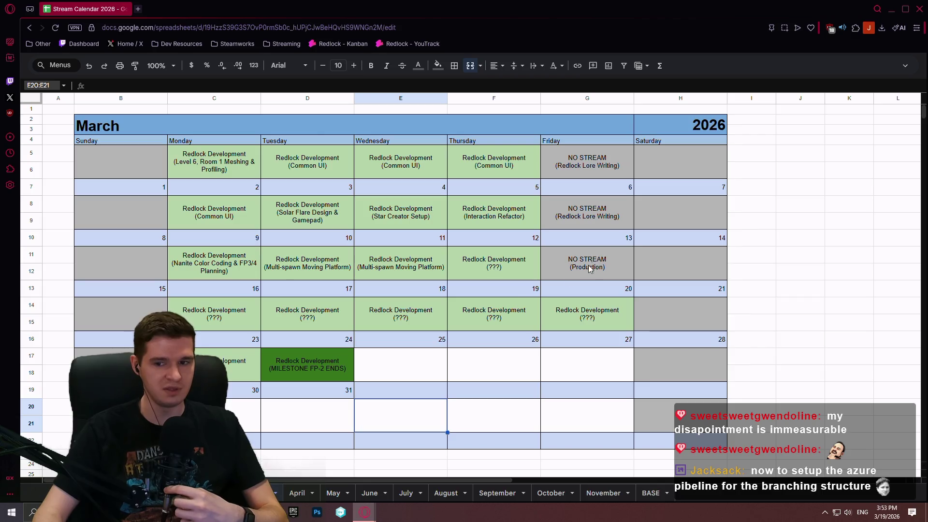
# Set March 12 to '(Input Prompts)', paste it into March 16, then open the April sheet.
pyautogui.click(499, 269)
pyautogui.press('Return')
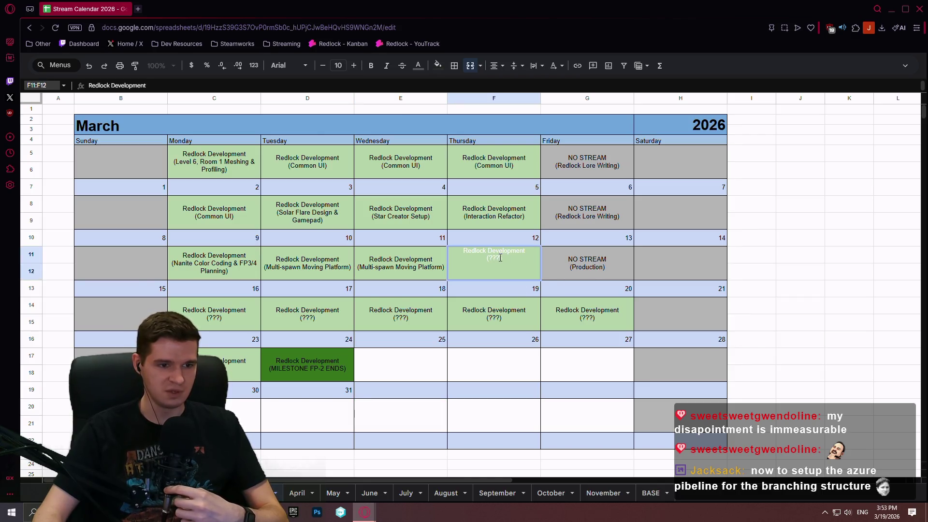
pyautogui.write('Input Prompts')
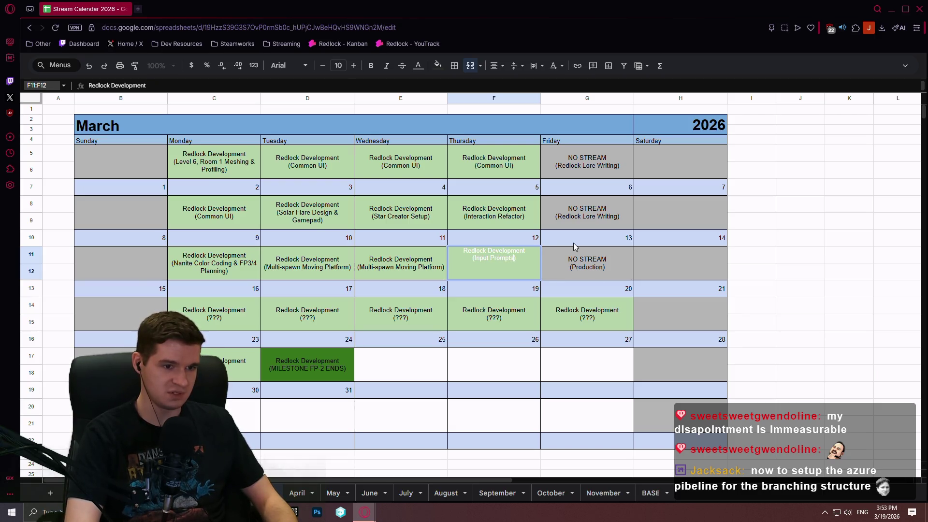
pyautogui.hotkey('ctrl', 'Return')
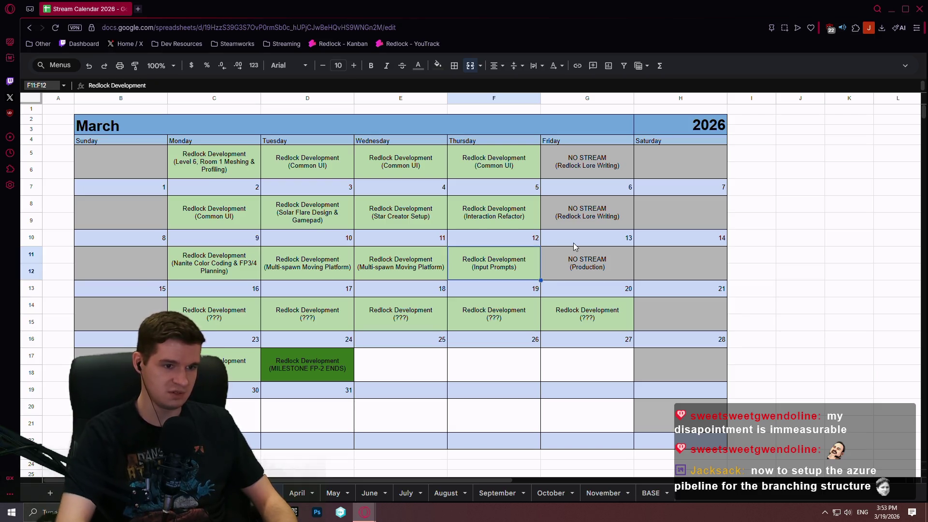
pyautogui.click(229, 317)
pyautogui.write('Redlock Development (Input Prompts)')
pyautogui.click(293, 324)
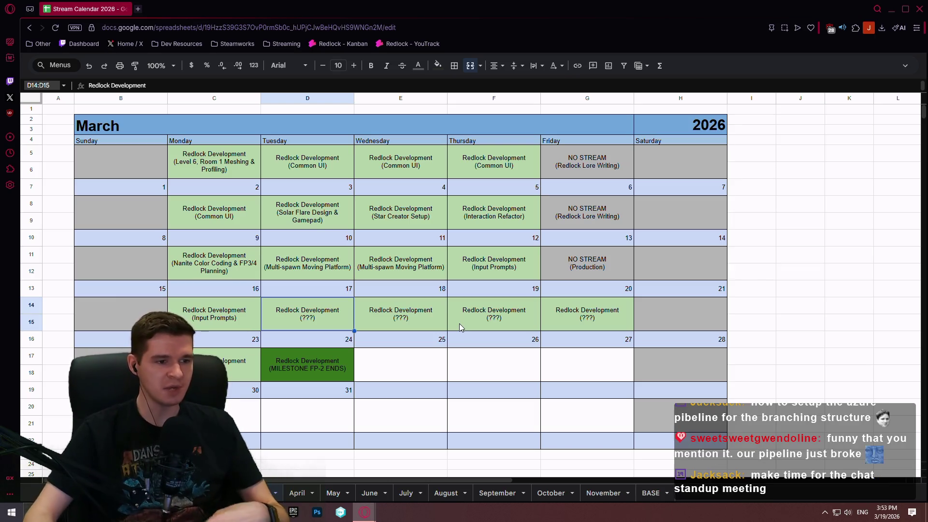
pyautogui.click(297, 493)
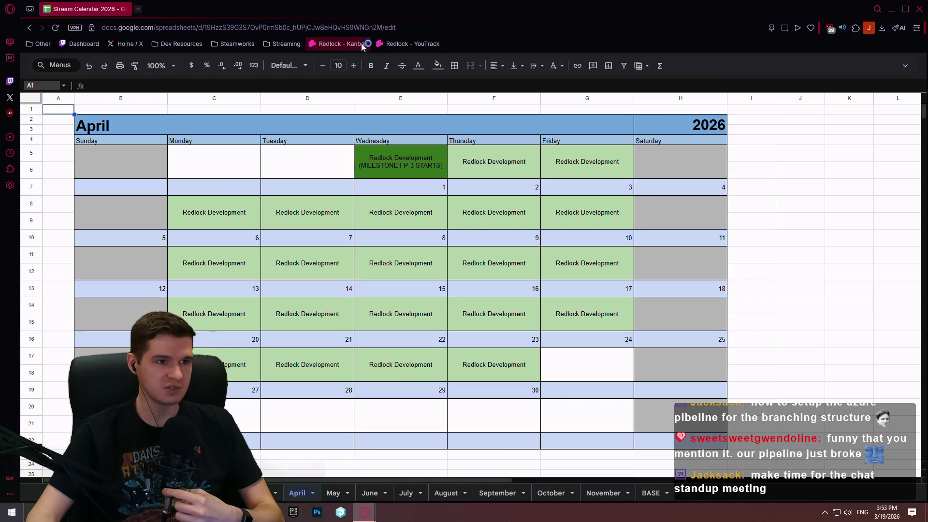
# Open the Production Plan article in the Redlock YouTrack knowledge base and look it over.
pyautogui.click(405, 44)
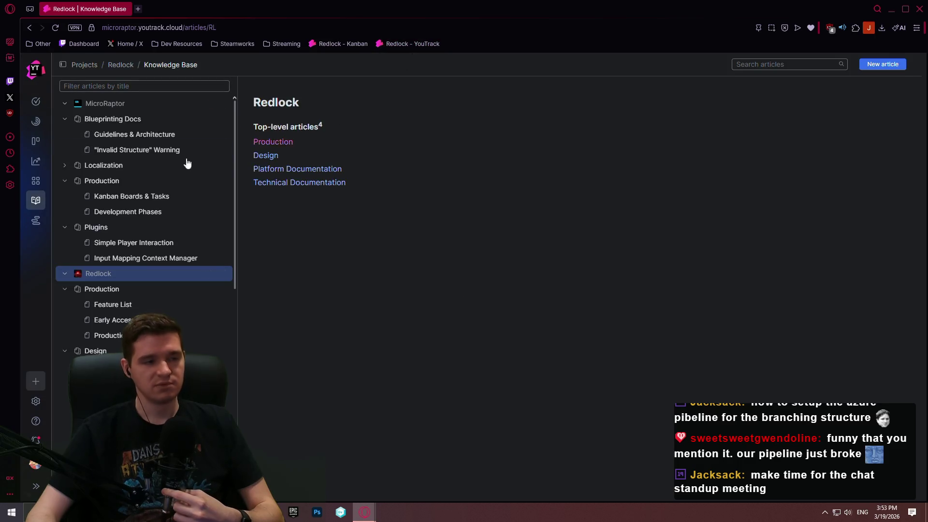
pyautogui.click(97, 336)
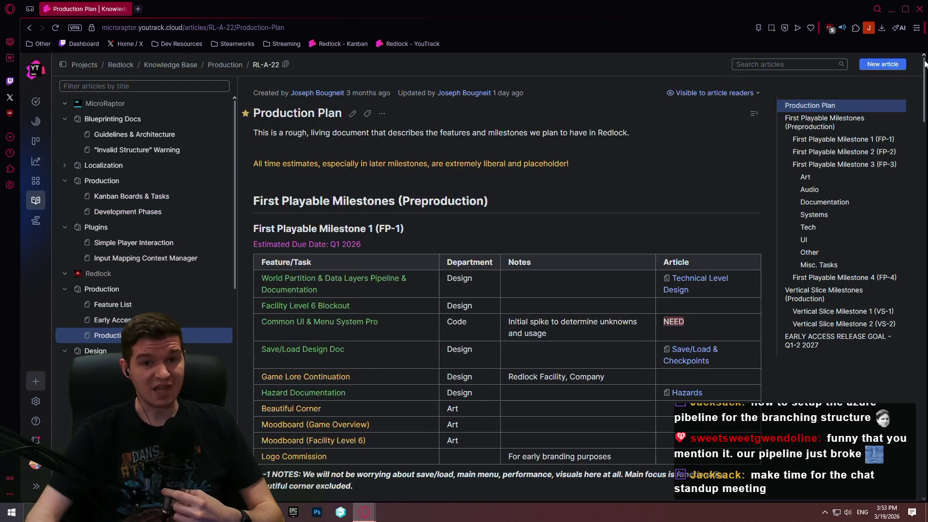
pyautogui.moveTo(925, 65)
pyautogui.mouseDown()
pyautogui.moveTo(910, 209)
pyautogui.moveTo(907, 186)
pyautogui.mouseUp()
pyautogui.scroll(-8, 892, 242)
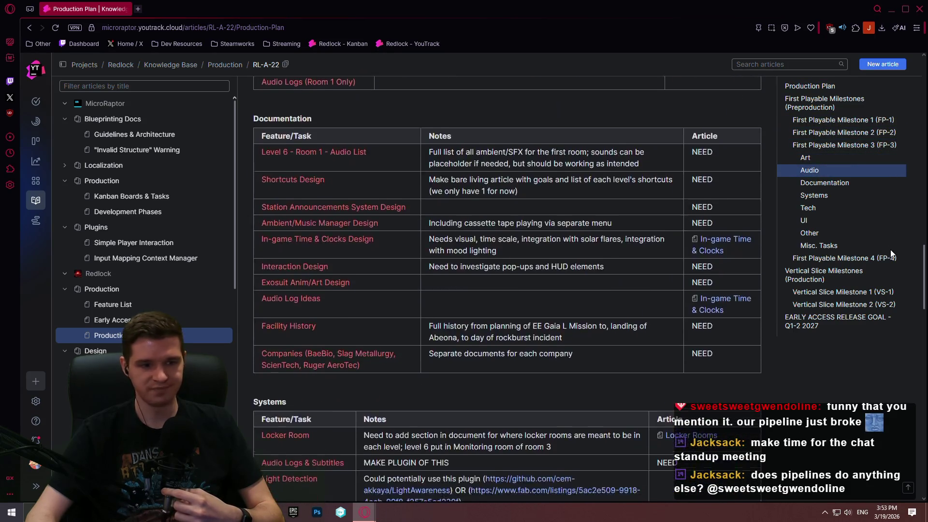
pyautogui.scroll(20, 886, 203)
pyautogui.scroll(-10, 889, 246)
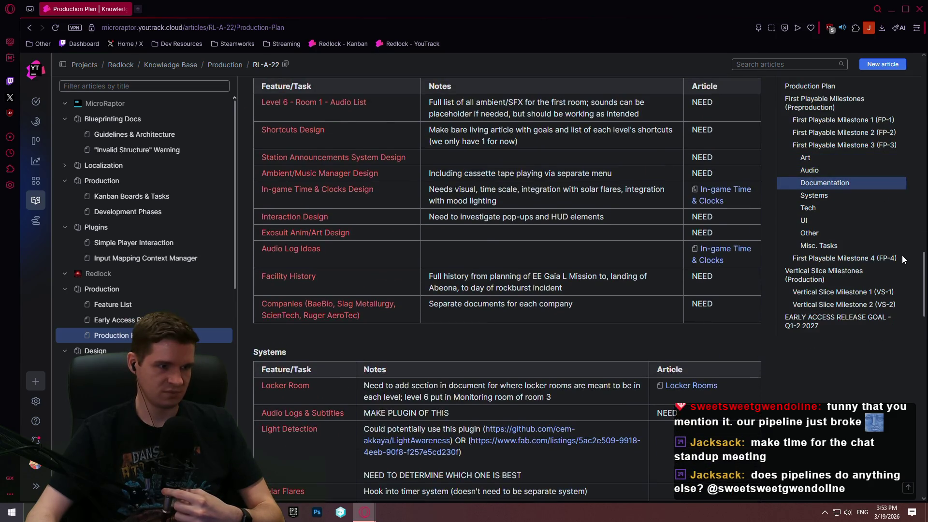
pyautogui.scroll(1, 902, 259)
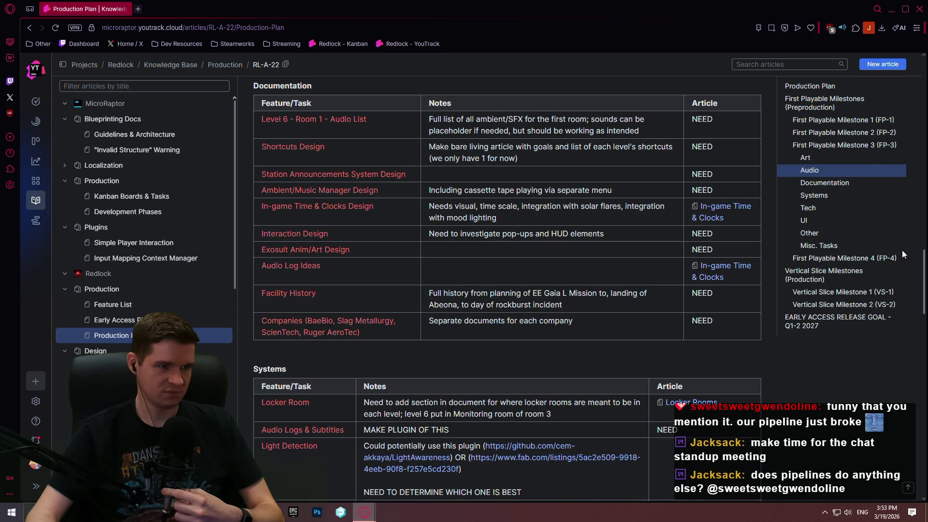
pyautogui.scroll(20, 902, 260)
# Colour the Interaction Design task orange in the Documentation table and publish the article.
pyautogui.click(352, 113)
pyautogui.scroll(-10, 913, 215)
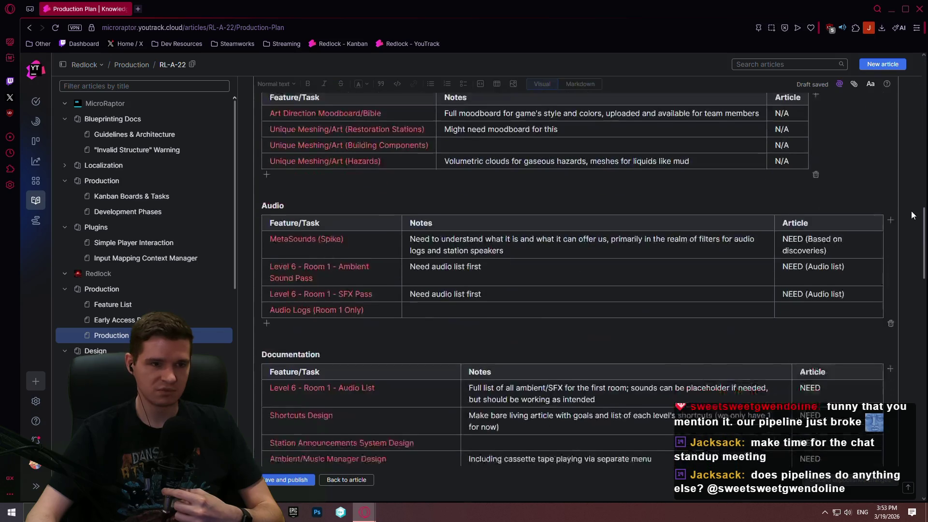
pyautogui.scroll(-4, 912, 215)
pyautogui.moveTo(336, 330); pyautogui.dragTo(269, 330)
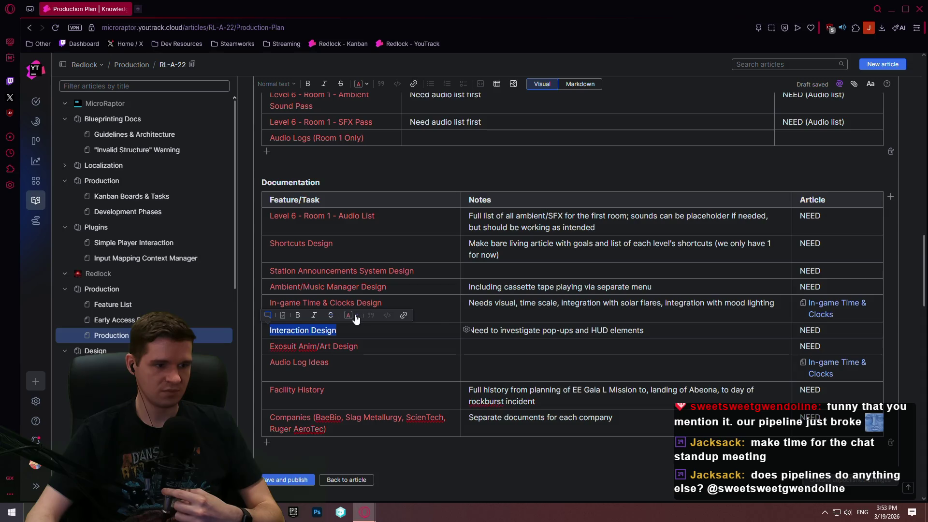
pyautogui.click(356, 316)
pyautogui.click(397, 205)
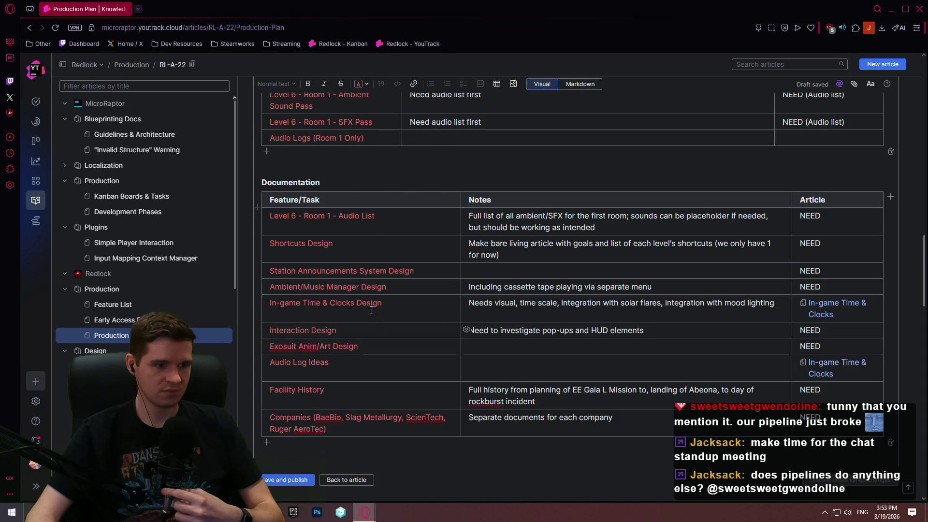
pyautogui.moveTo(352, 328)
pyautogui.mouseDown()
pyautogui.moveTo(261, 381)
pyautogui.moveTo(261, 331)
pyautogui.moveTo(325, 331)
pyautogui.moveTo(269, 331)
pyautogui.mouseUp()
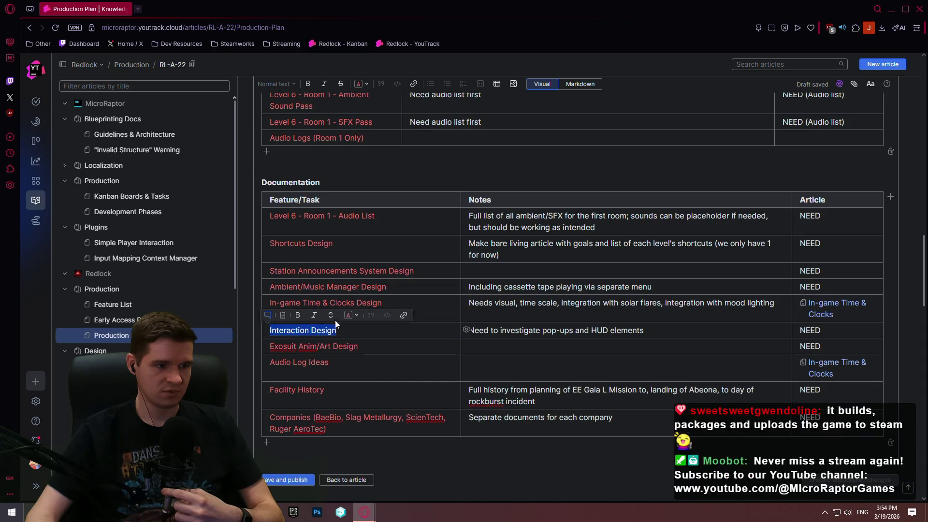
pyautogui.click(355, 317)
pyautogui.click(392, 197)
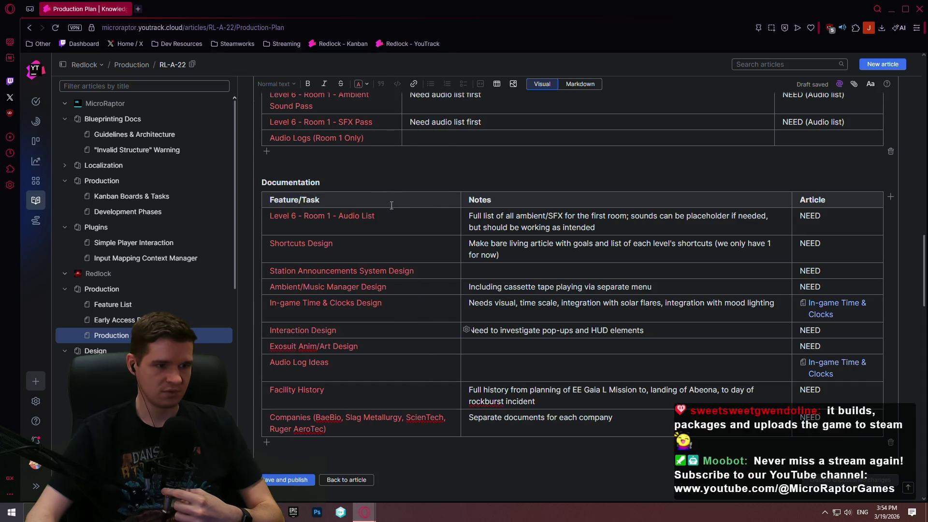
pyautogui.moveTo(381, 332)
pyautogui.mouseDown()
pyautogui.moveTo(264, 333)
pyautogui.moveTo(271, 319)
pyautogui.moveTo(269, 332)
pyautogui.mouseUp()
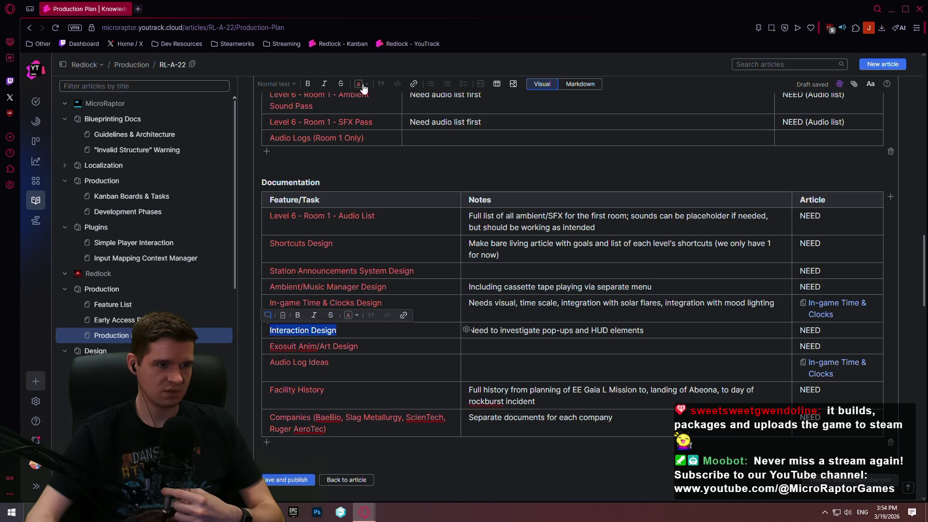
pyautogui.click(363, 85)
pyautogui.click(381, 221)
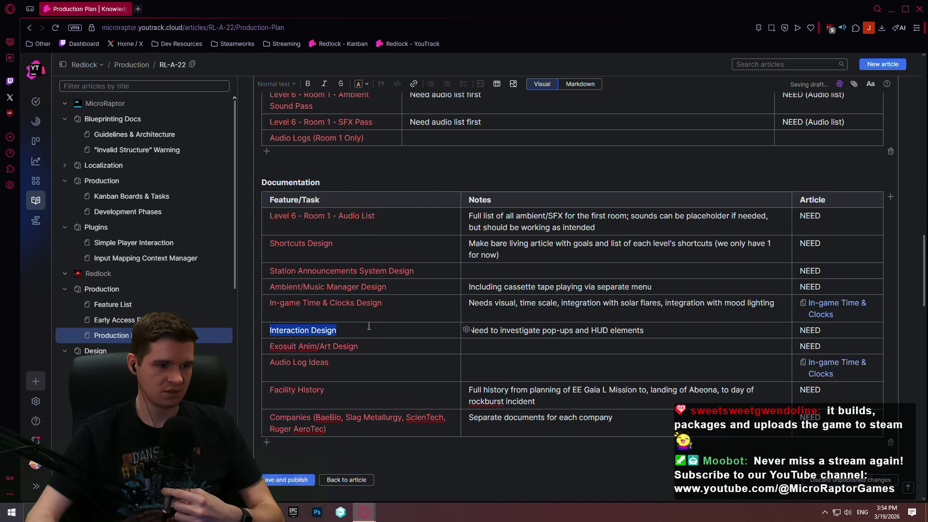
pyautogui.click(293, 478)
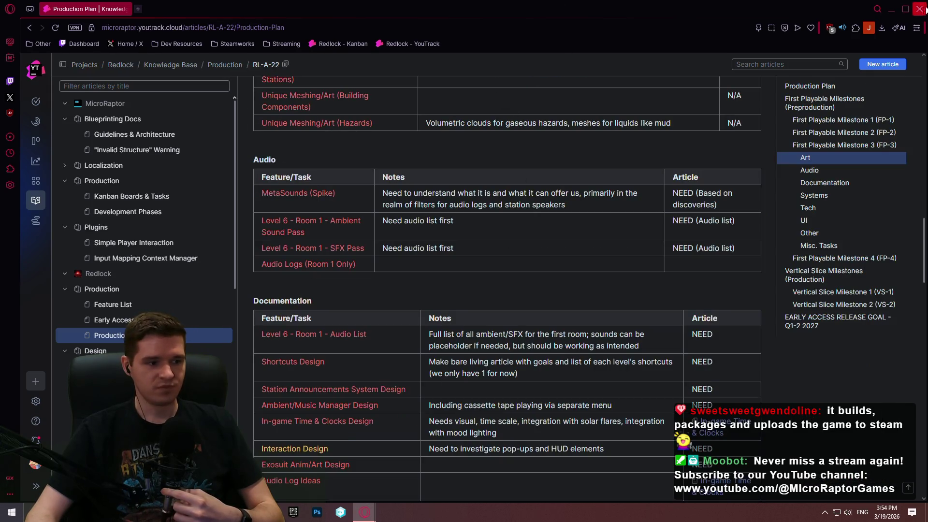
# Close the Opera GX browser window to leave the bare desktop.
pyautogui.click(921, 9)
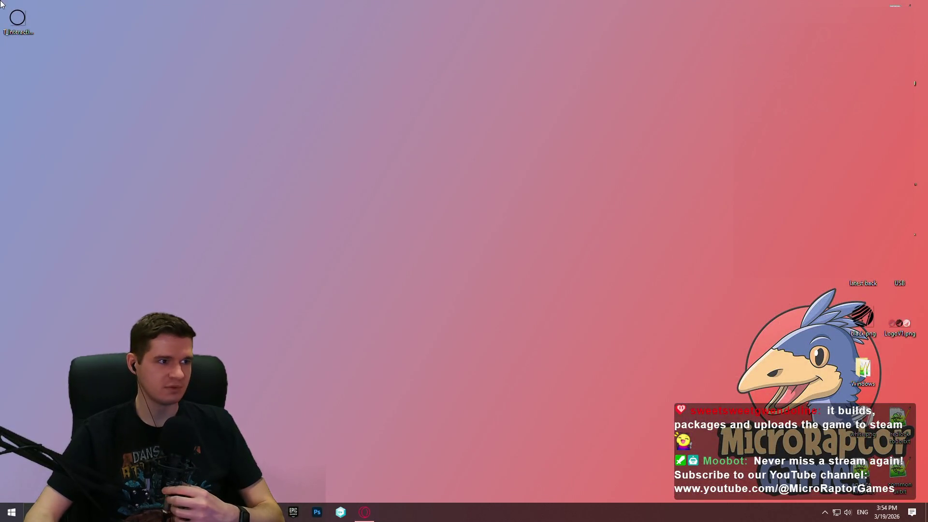